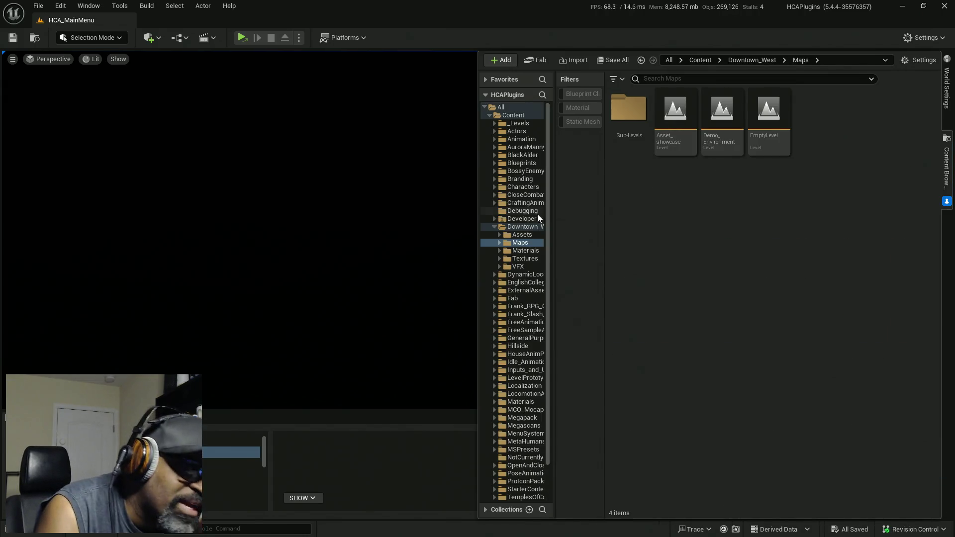
Open Downtown_West > Maps, expand it, and look inside its Sub-Levels subfolder.
left_click(522, 235)
left_click(521, 243)
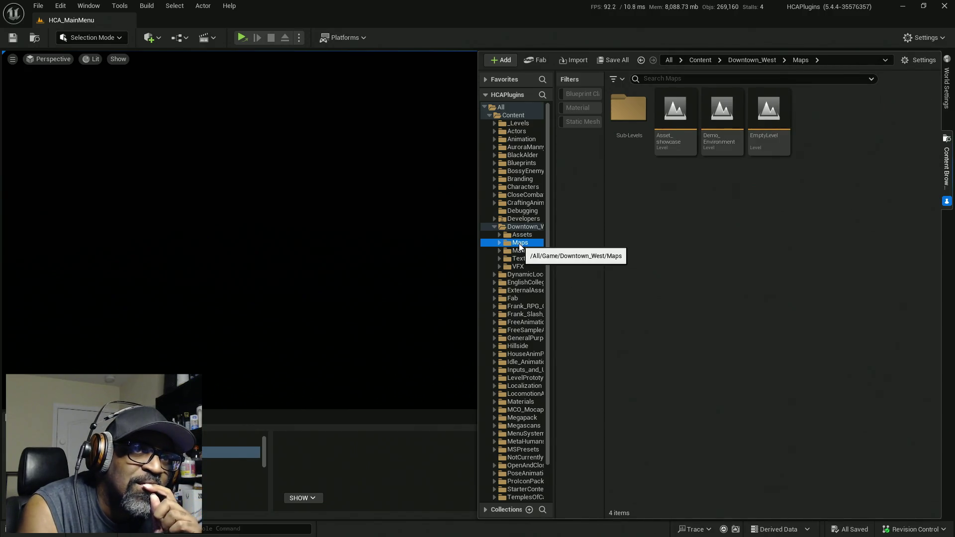
left_click(500, 242)
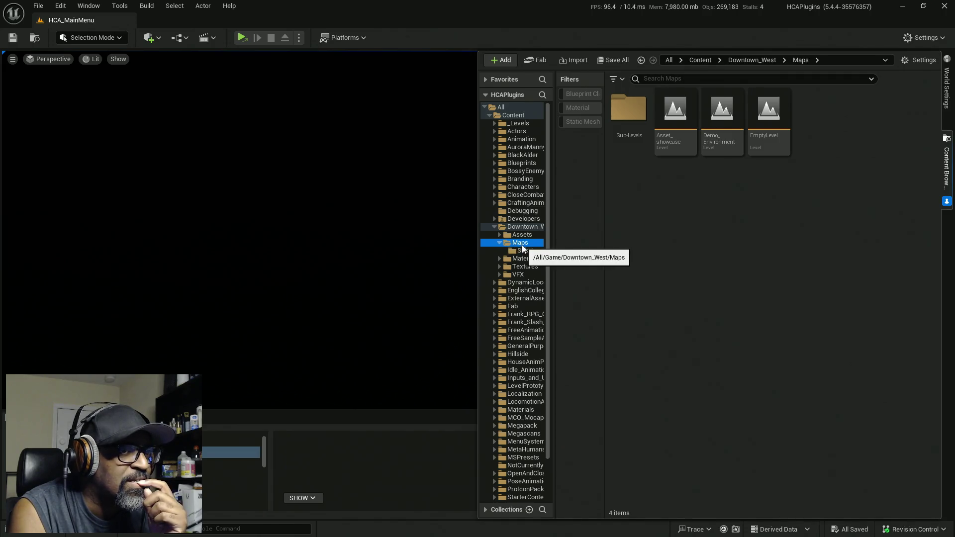
left_click(523, 250)
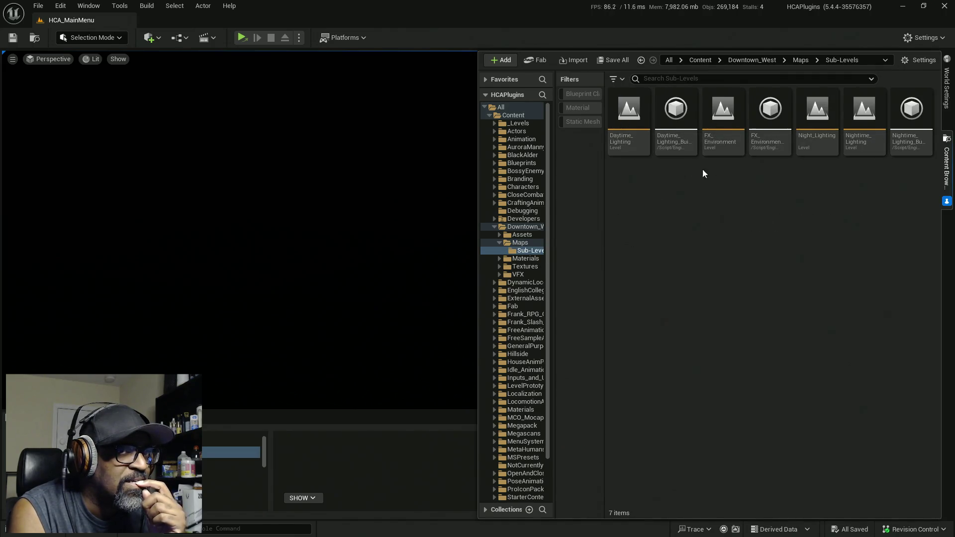
Return to the Maps folder and show it in Windows Explorer.
left_click(800, 60)
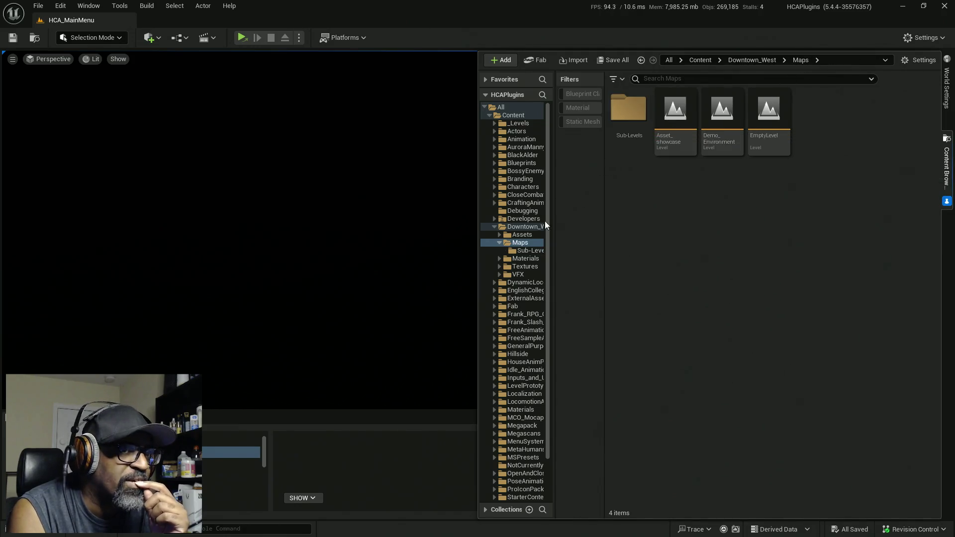
right_click(512, 243)
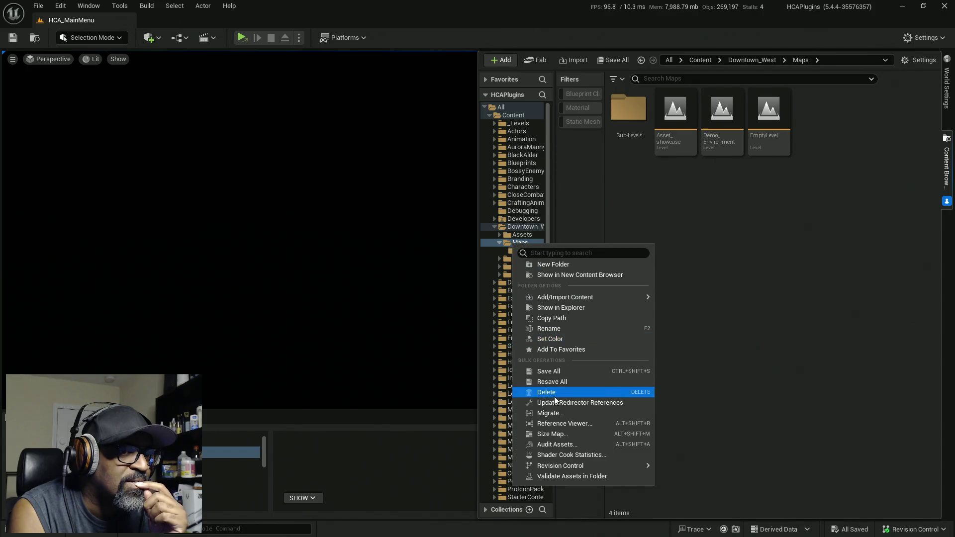
left_click(566, 308)
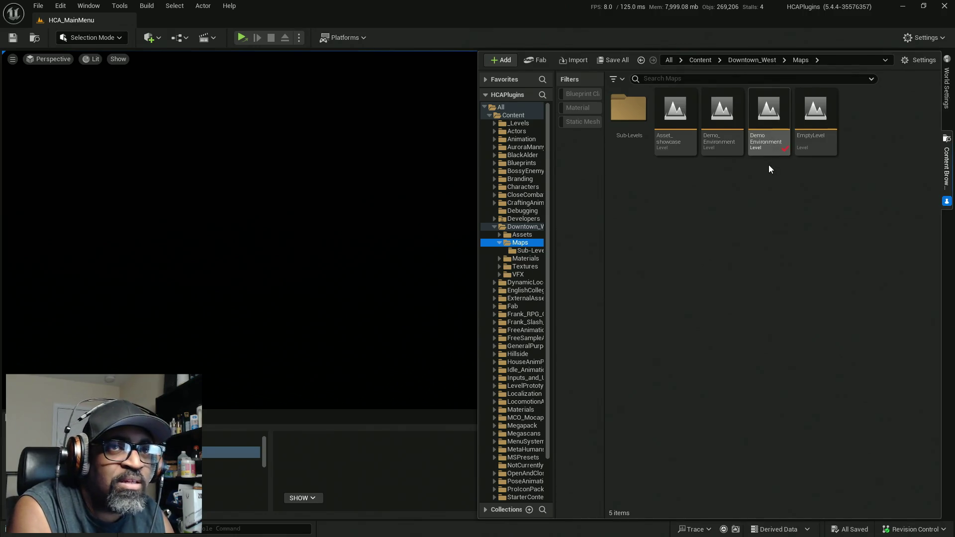
Open the DemoEnvironment level and widen the Content Browser filters panel and the viewport.
left_click(769, 121)
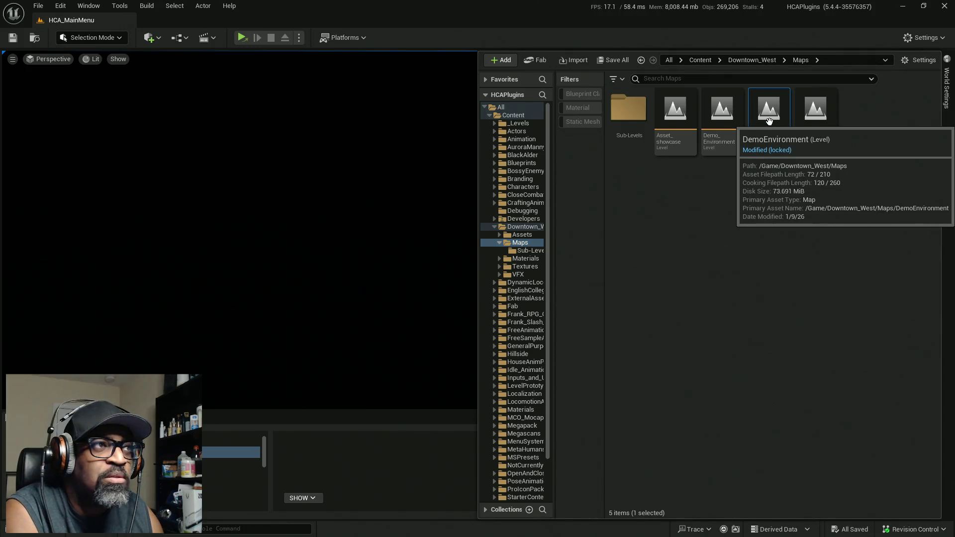
double_click(770, 120)
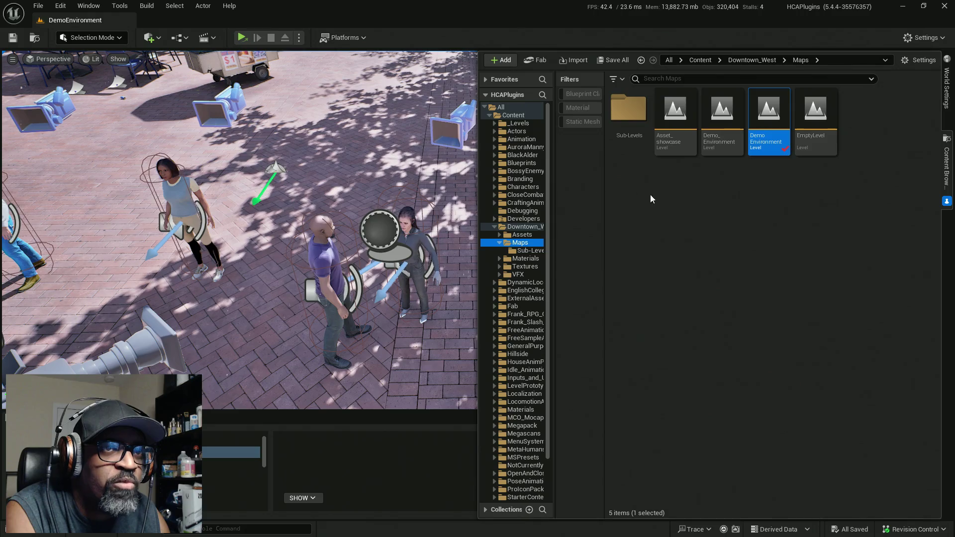
mouse_move(605, 214)
left_mouse_down()
mouse_move(678, 215)
mouse_move(663, 217)
left_mouse_up()
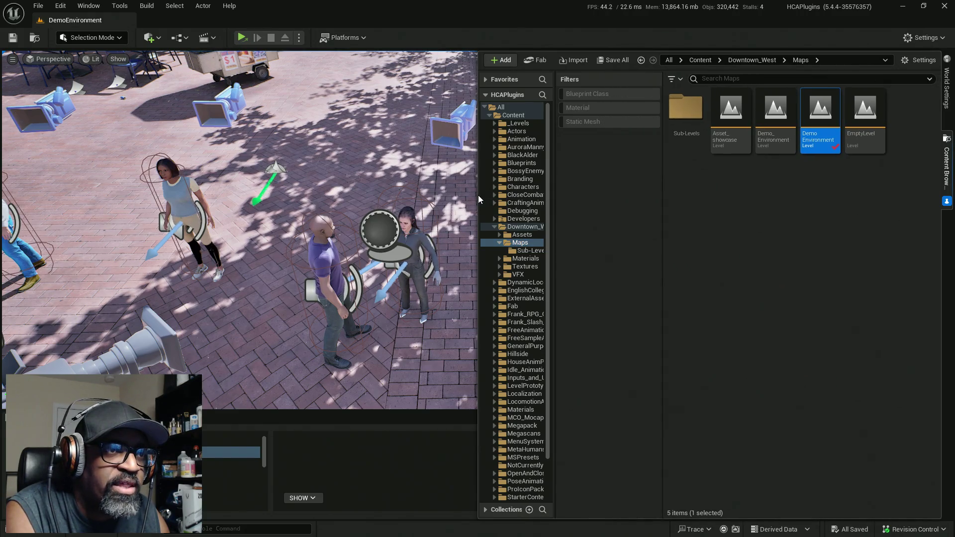
left_click_drag(478, 195, 563, 197)
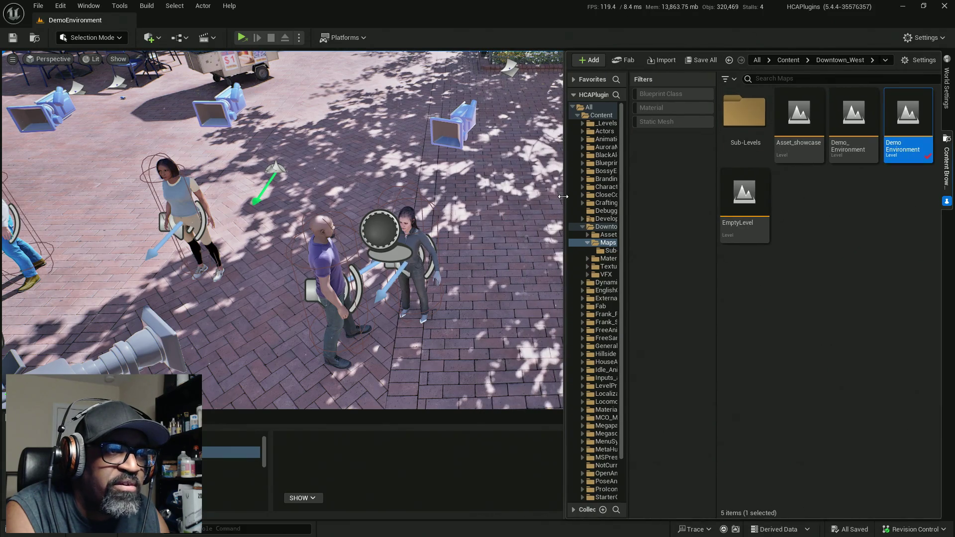
Fly the viewport down to the pretzel table and select the can on it.
key("s")
key("w")
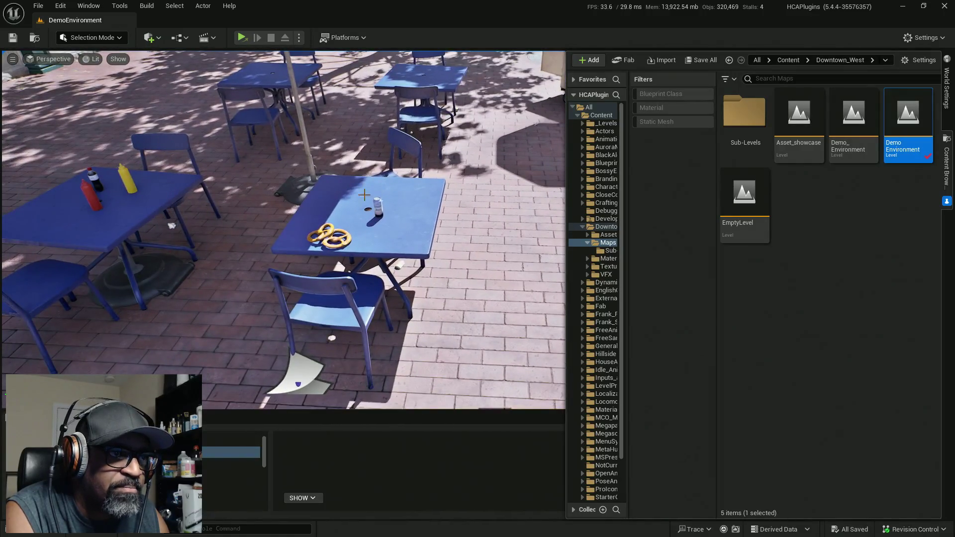
left_click(377, 207)
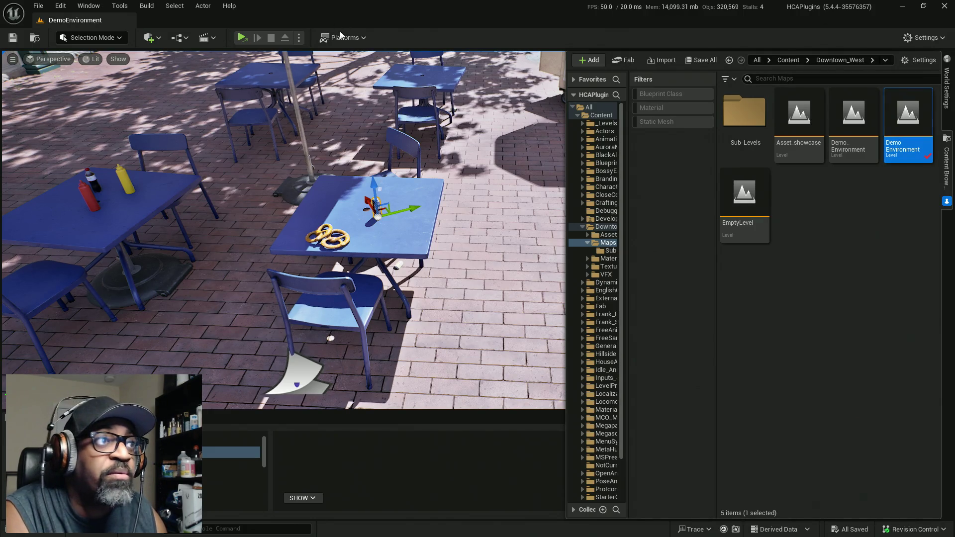
left_click(298, 38)
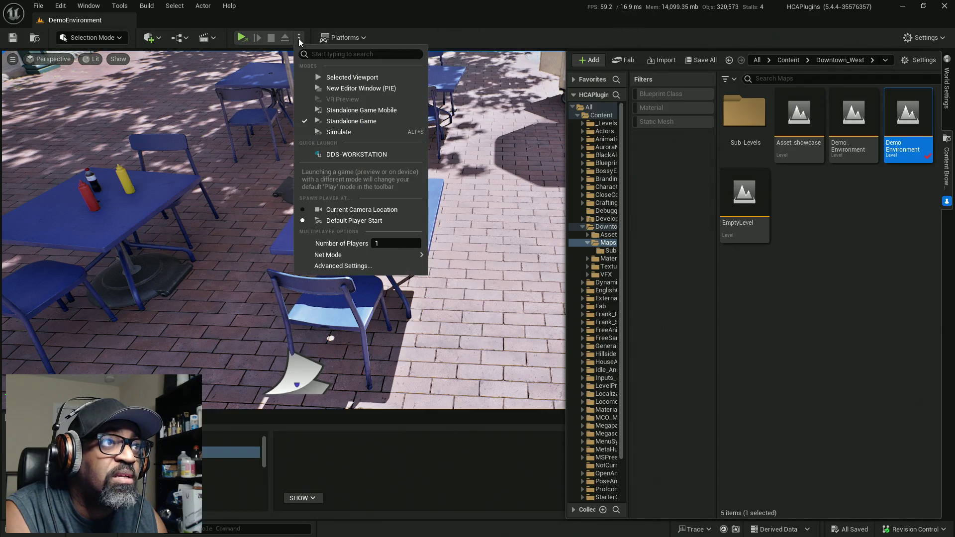
left_click(360, 90)
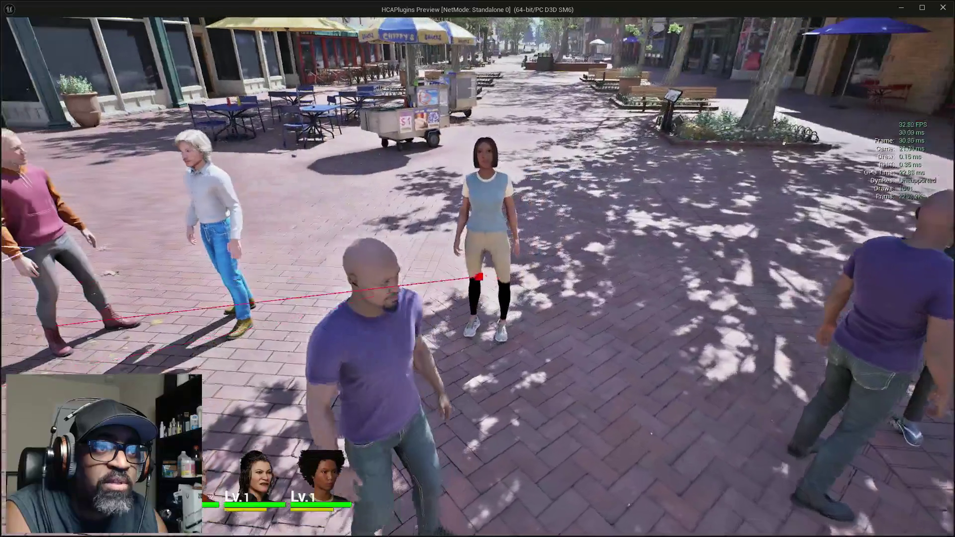
key("w")
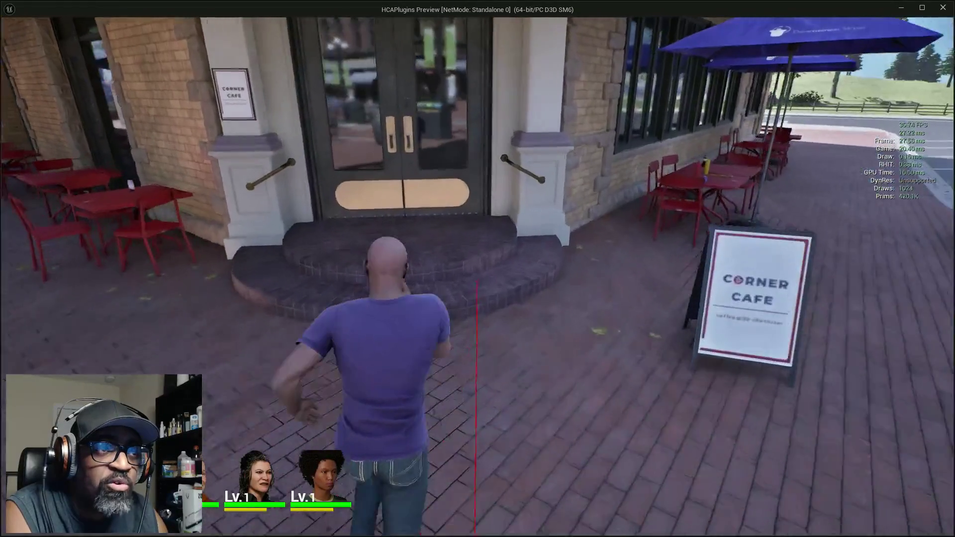
key("w")
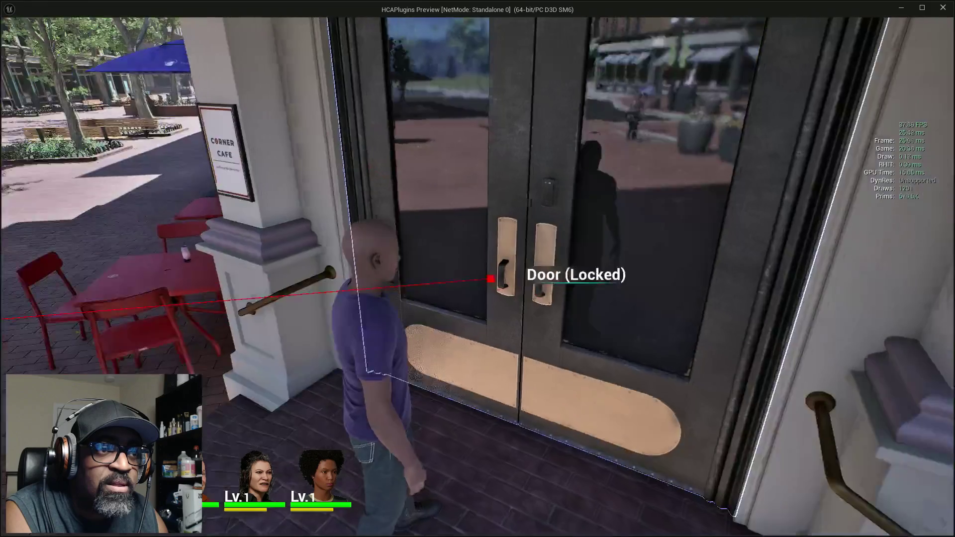
key("w")
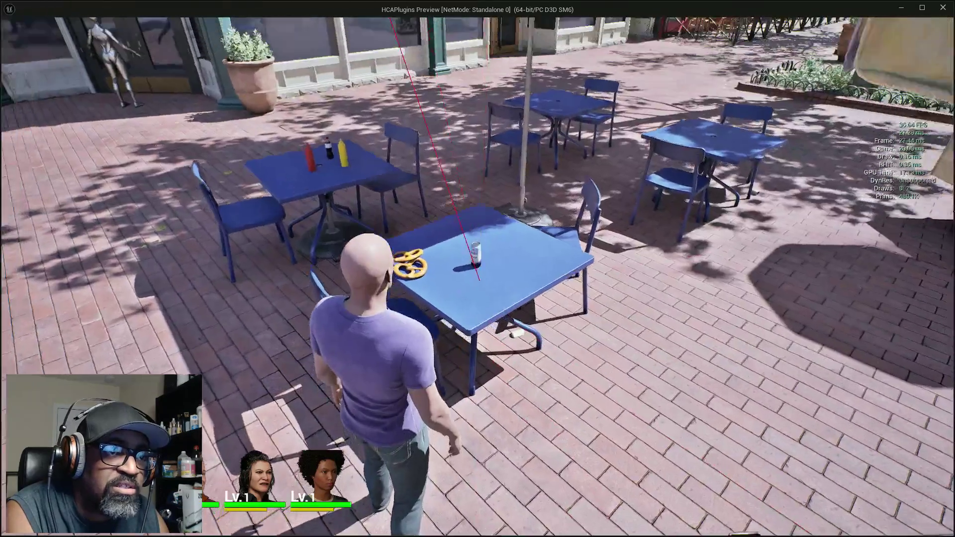
key("w")
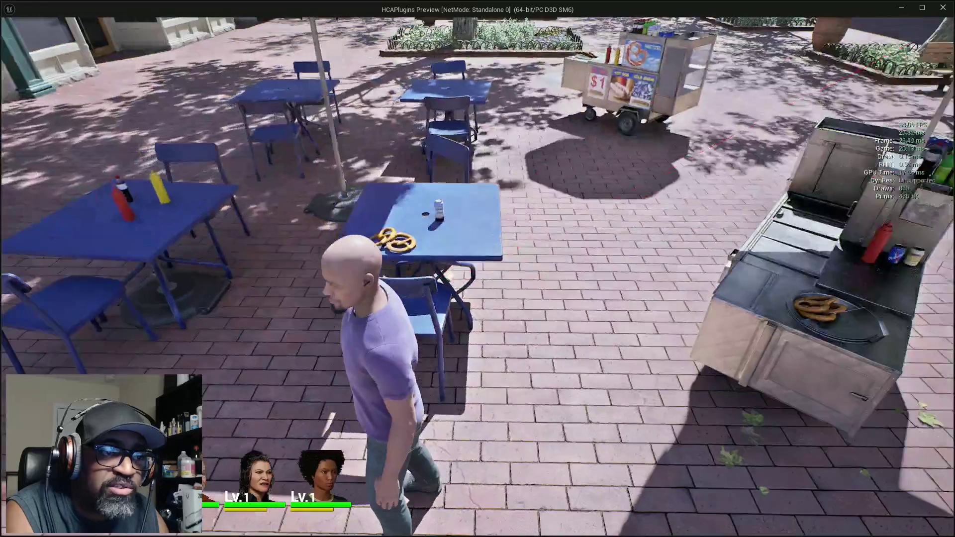
key("w")
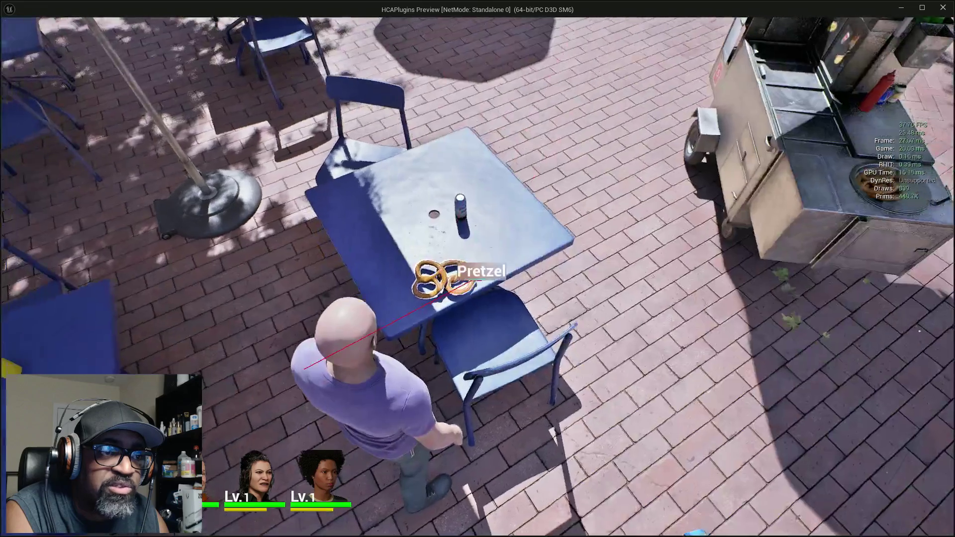
key("w")
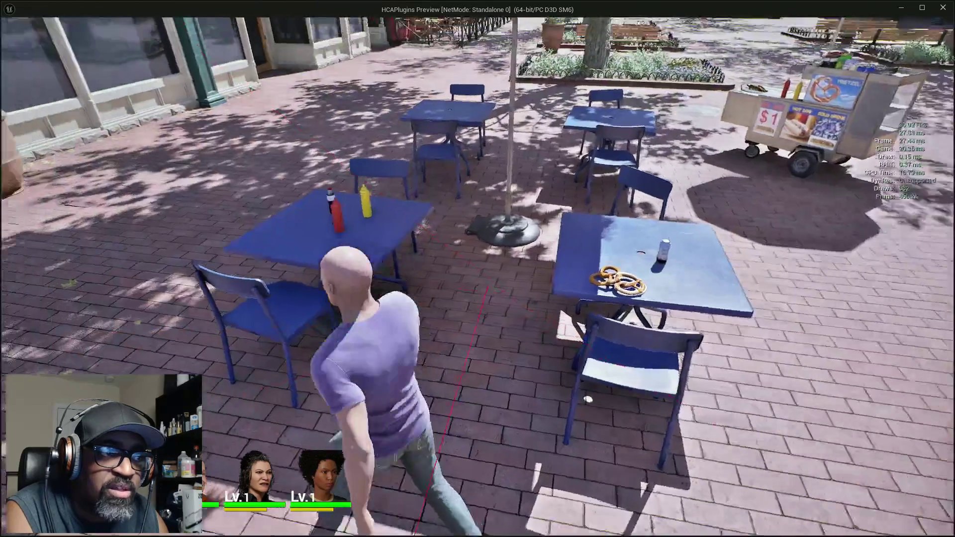
key("w")
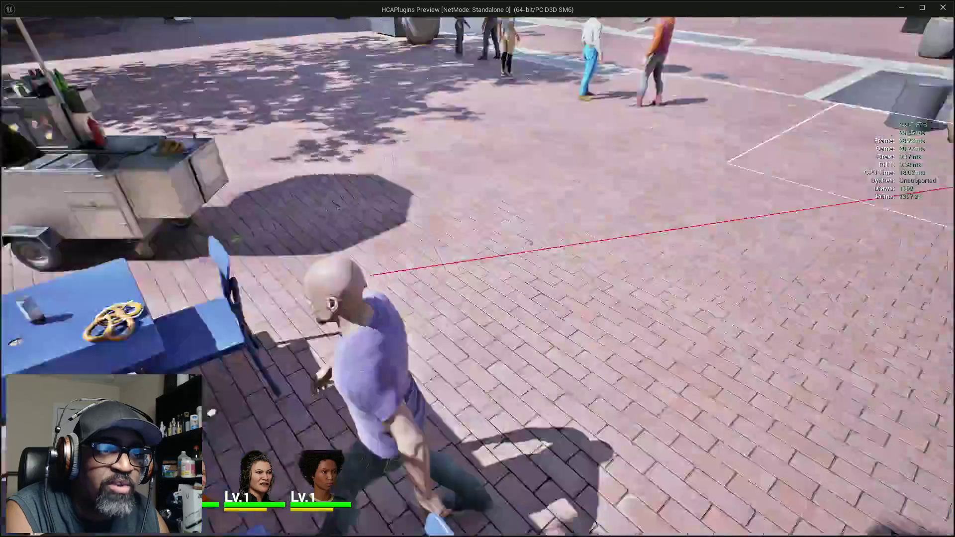
key("w")
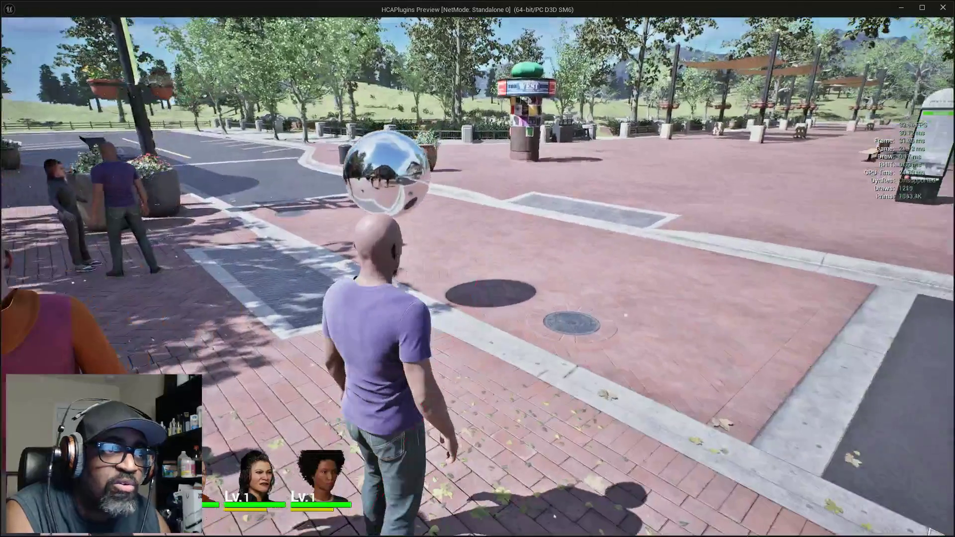
key("w")
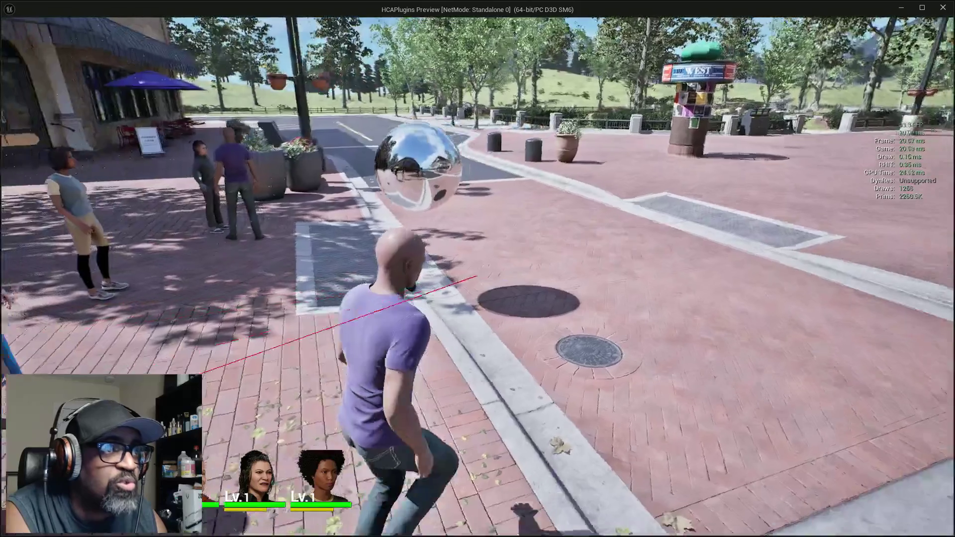
key("w")
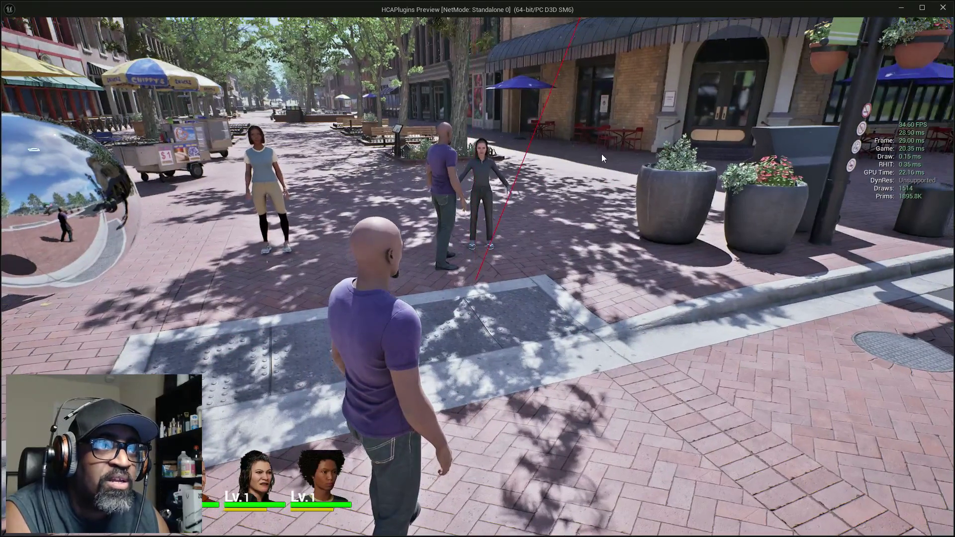
key("Escape")
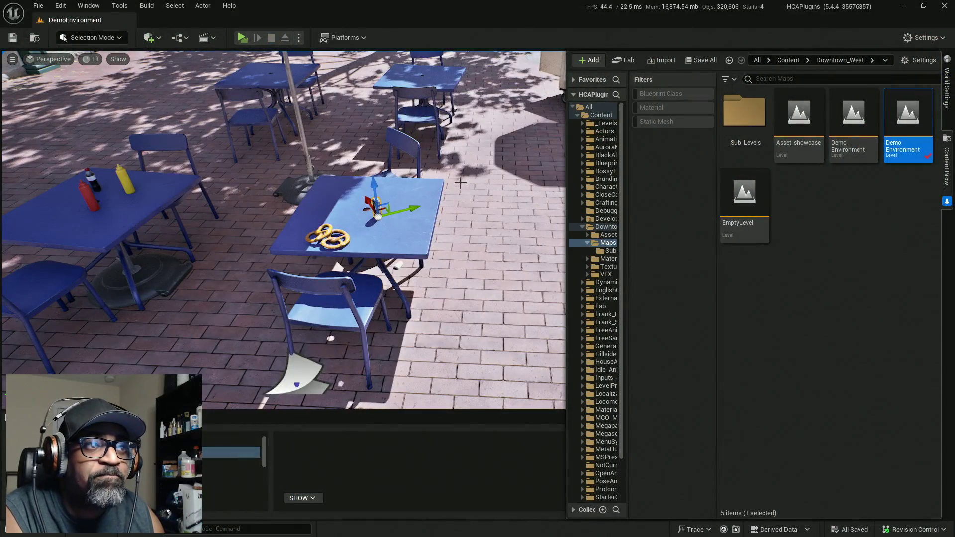
key("w")
key("w")
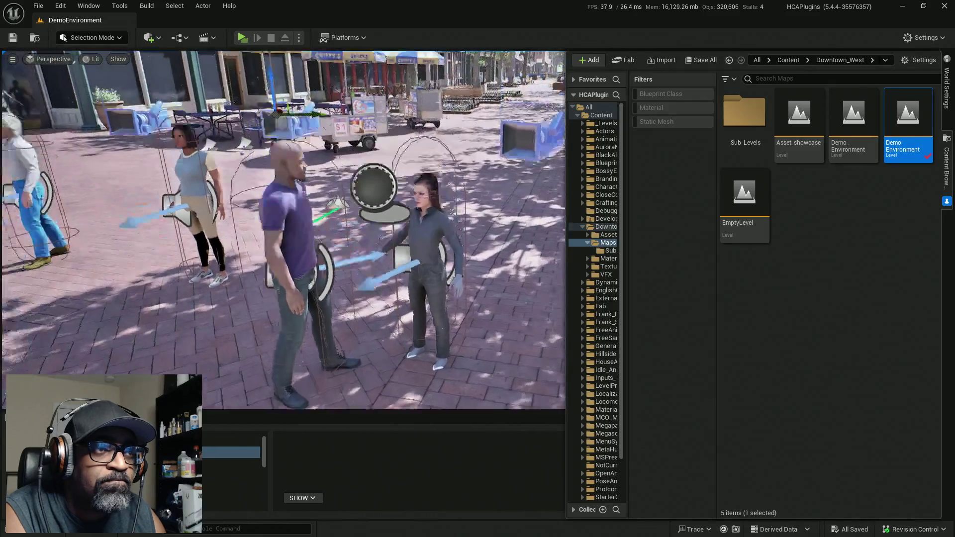
Select the grey-outfit woman standing in the conversation group near the purple-shirt character.
left_click(450, 272)
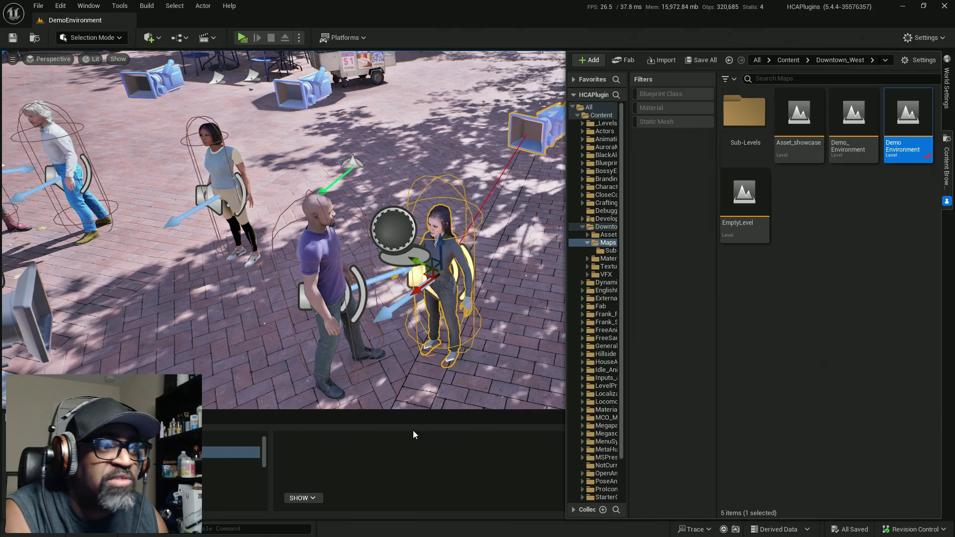
key("alt+Tab")
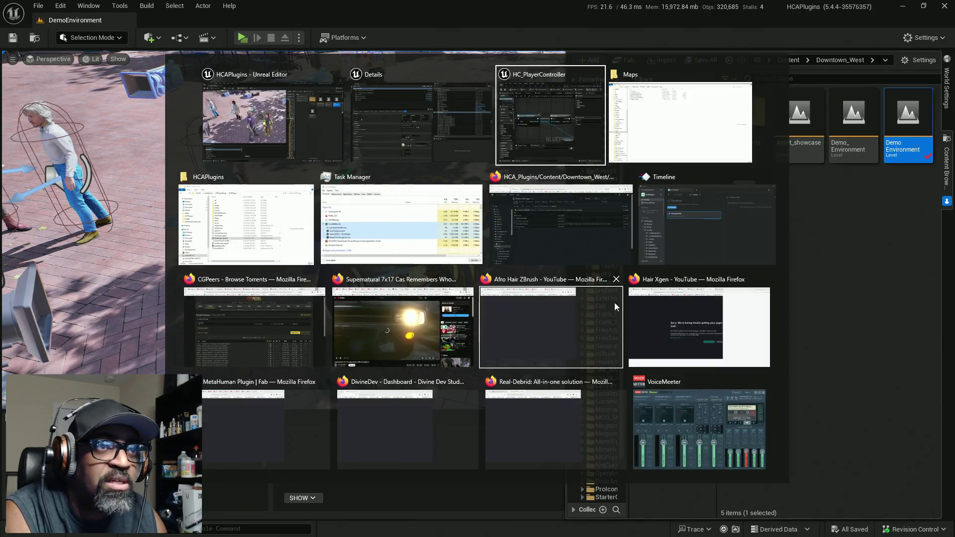
left_click(535, 129)
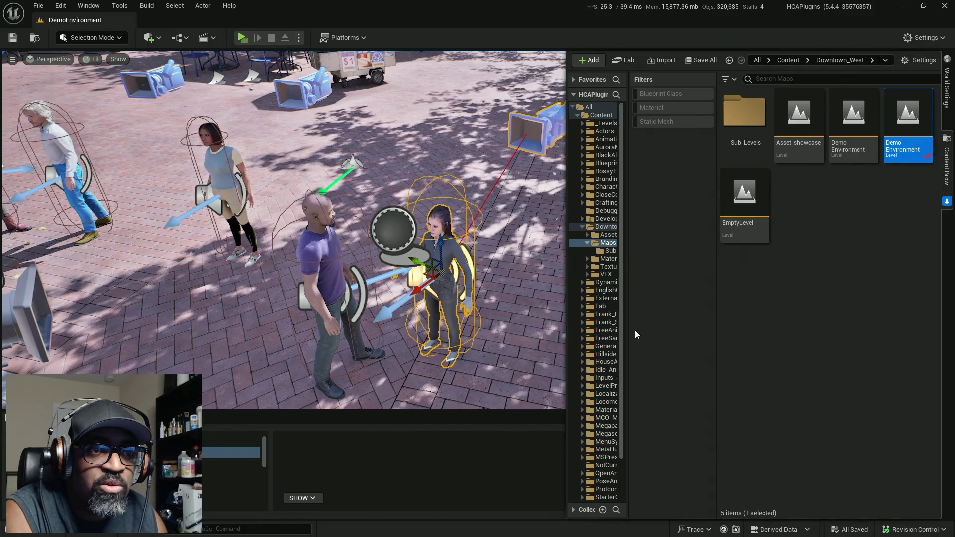
Open Plugins > HCA_InteractionSystem Content > Components and drag AC_NPC toward the scene.
left_click_drag(629, 332, 687, 332)
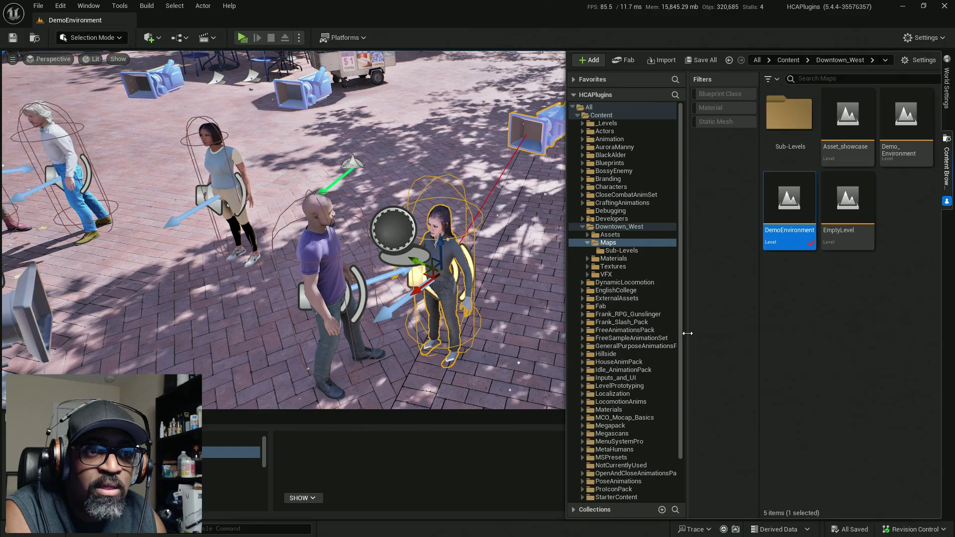
scroll(628, 327, "down", 3)
left_click(577, 490)
scroll(599, 380, "down", 4)
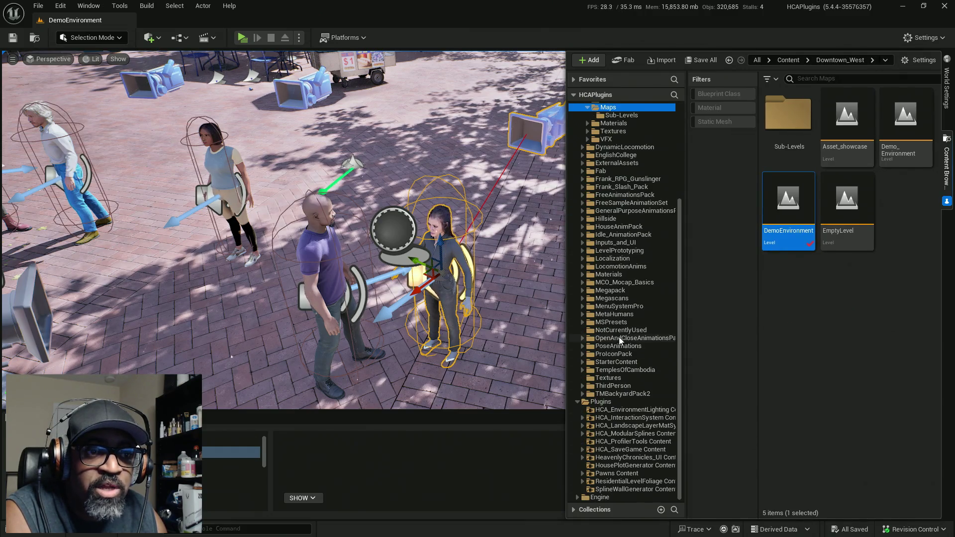
left_click(622, 419)
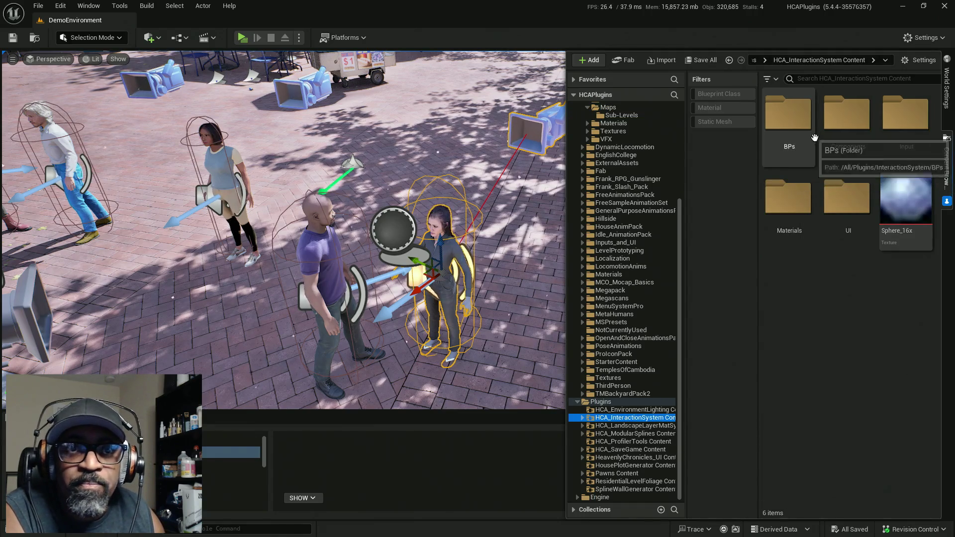
double_click(835, 149)
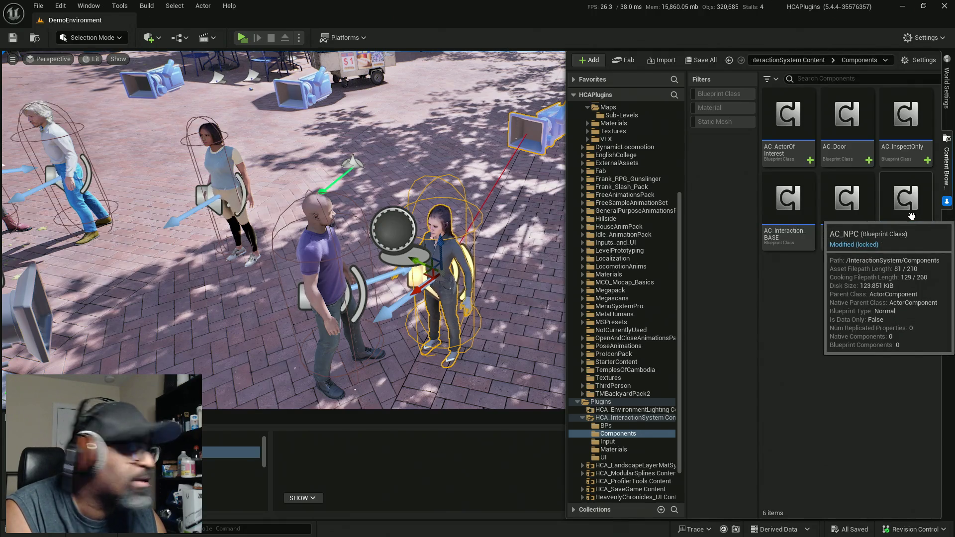
left_click_drag(912, 215, 327, 251)
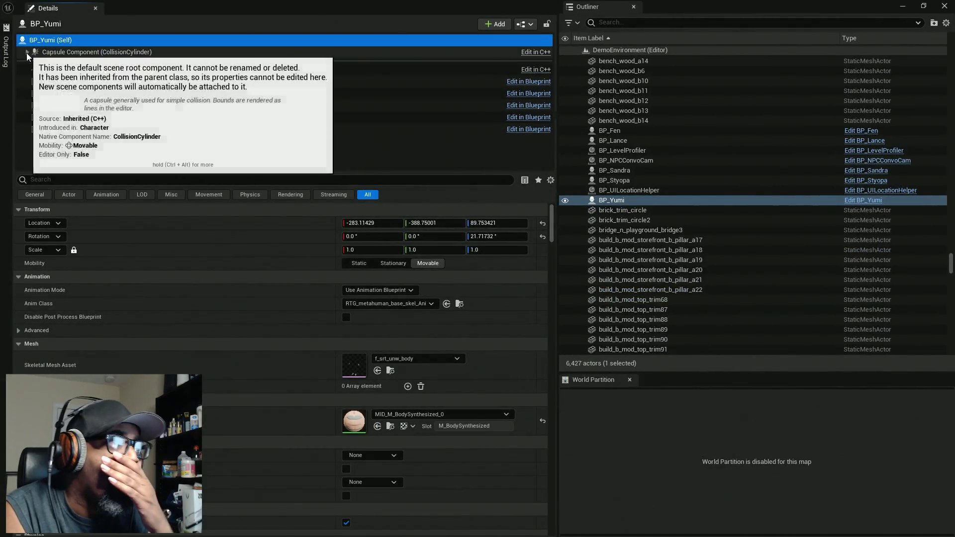
Set the AC_NPC component's NPC Display Text on BP_Yumi to 'Yumi'.
left_click(27, 52)
left_click(68, 82)
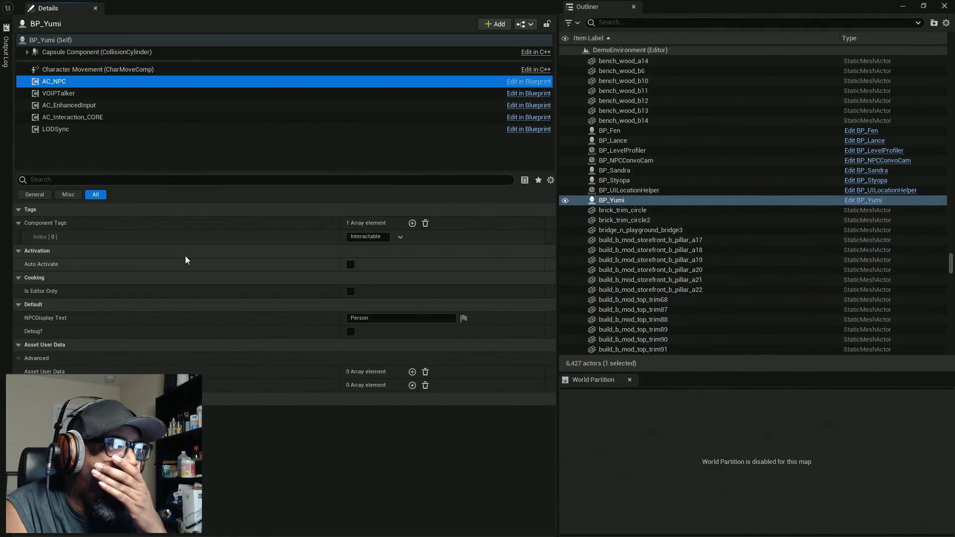
left_click(369, 318)
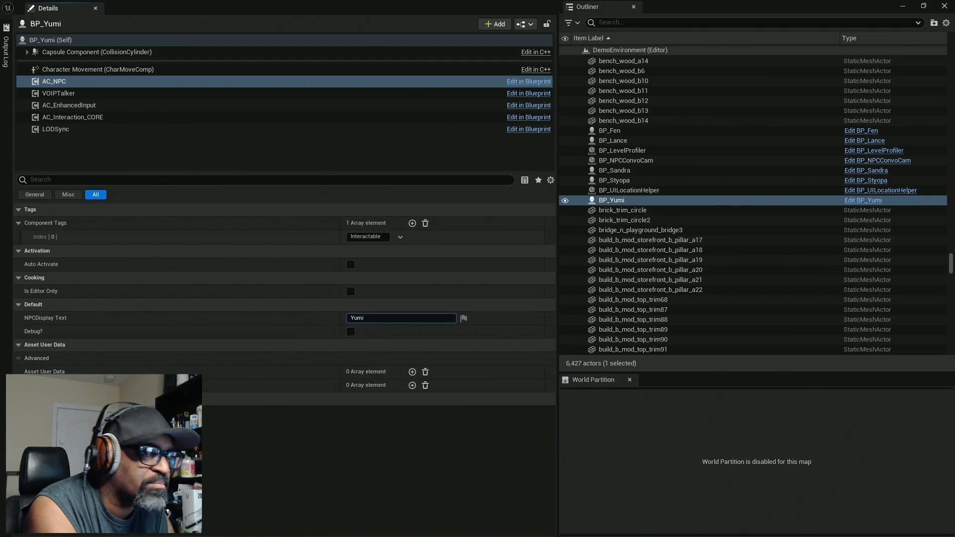
key("Return")
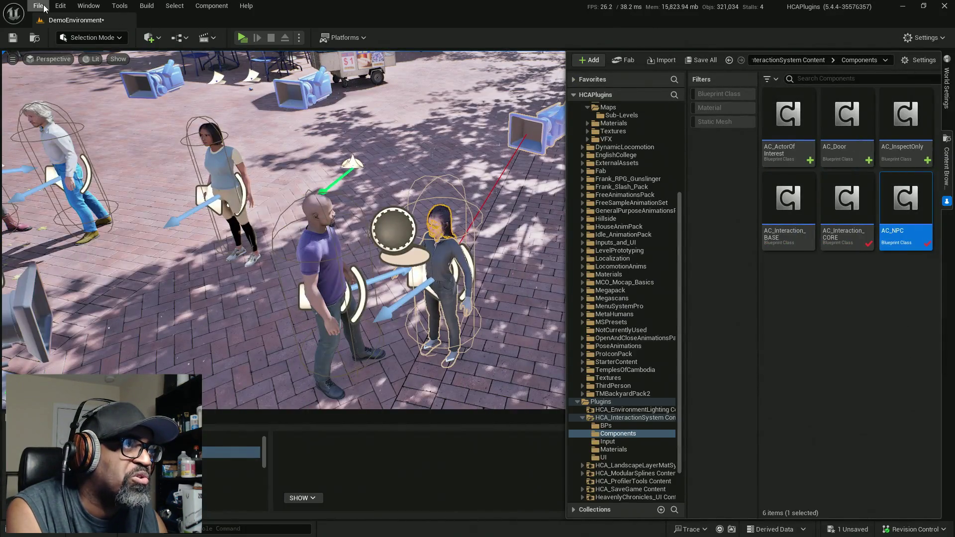
Save all modified assets and switch to the HC_PlayerController Blueprint editor.
left_click(38, 5)
left_click(77, 147)
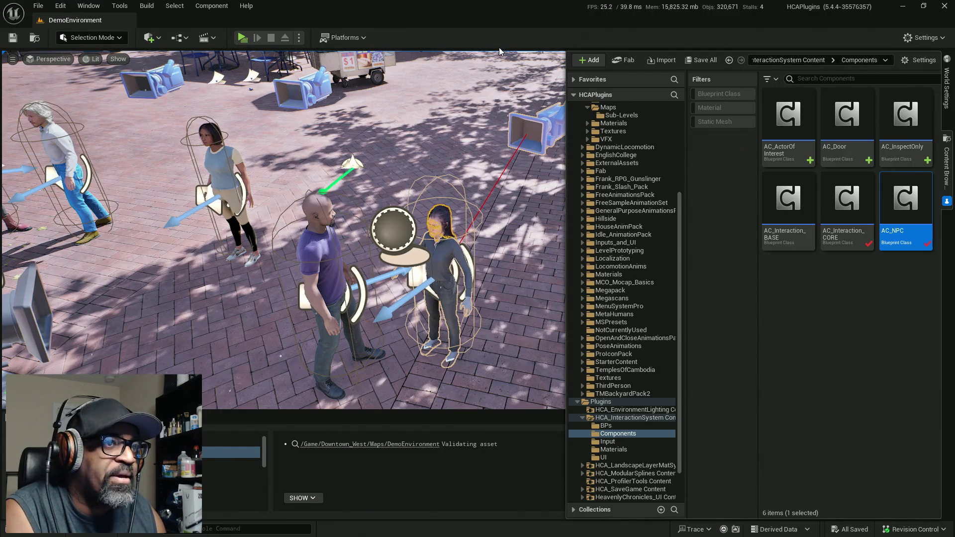
key("alt+Tab")
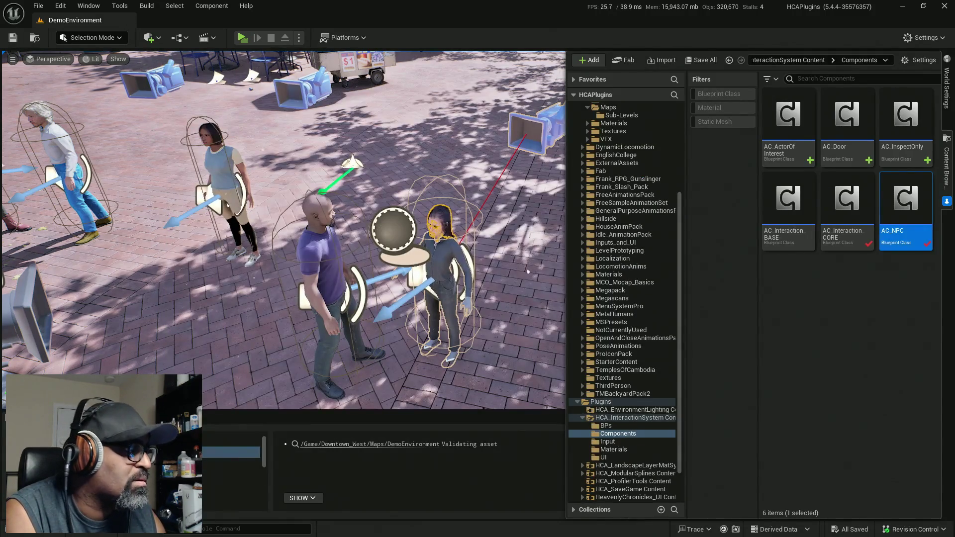
key("alt+Tab")
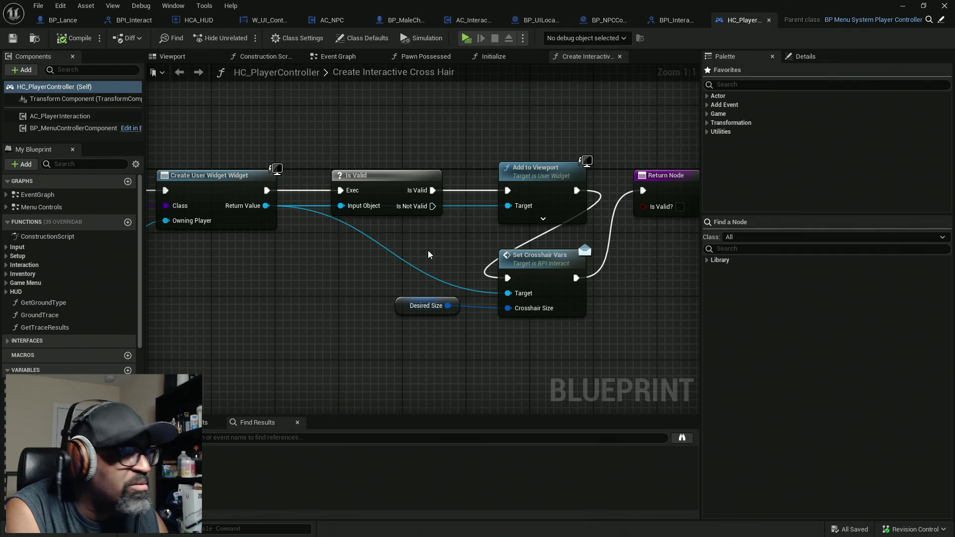
In BP_MaleCharacterBASE's event graph, locate and select the Call Start Convo Cam node.
left_click_drag(542, 330, 396, 322)
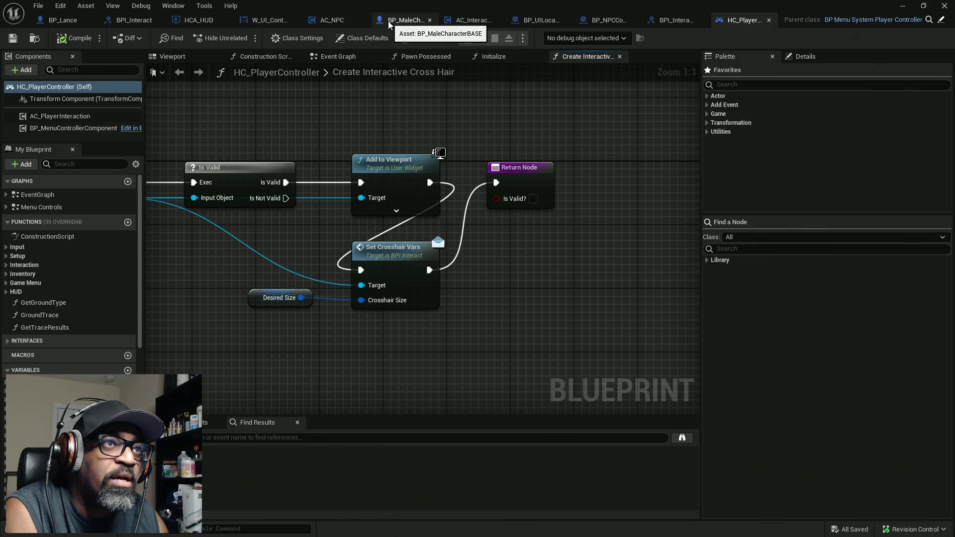
left_click(390, 23)
scroll(448, 234, "down", 5)
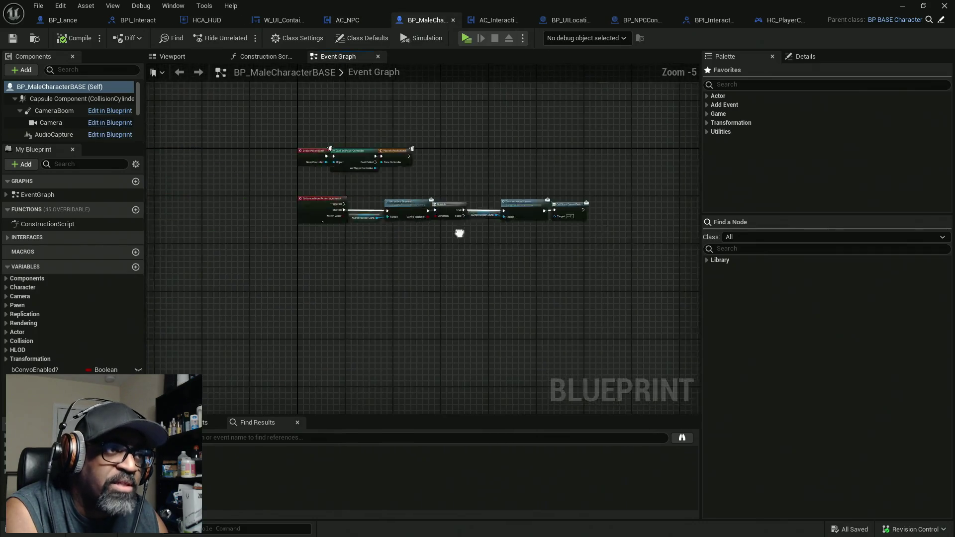
scroll(392, 230, "up", 4)
left_click(299, 208)
mouse_move(285, 120)
left_mouse_down()
mouse_move(593, 297)
mouse_move(394, 292)
left_mouse_up()
mouse_move(466, 154)
left_mouse_down()
mouse_move(597, 263)
mouse_move(356, 157)
left_mouse_up()
left_click_drag(376, 93, 433, 303)
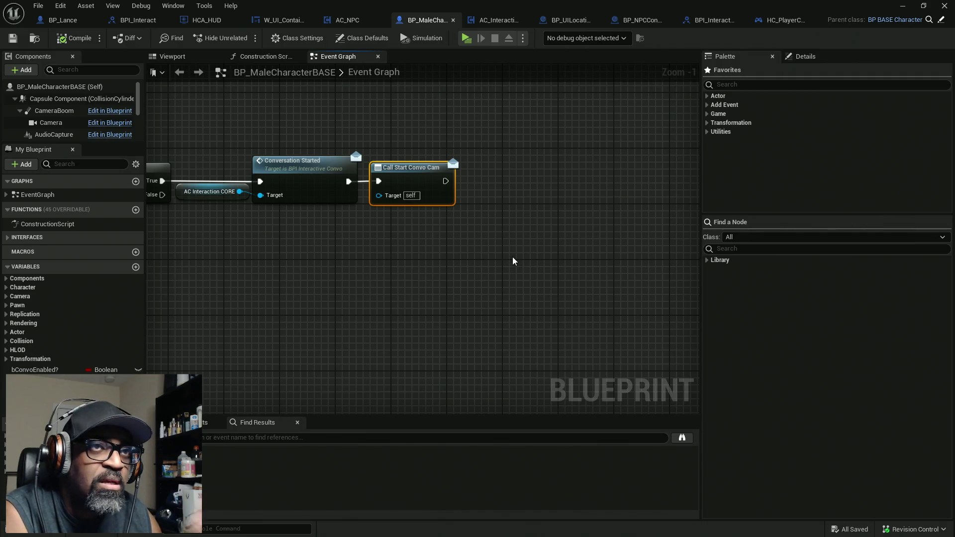
In BP_NPCConvoCam, select the StartConvoCam event chain with its loop and bind nodes.
left_click(643, 20)
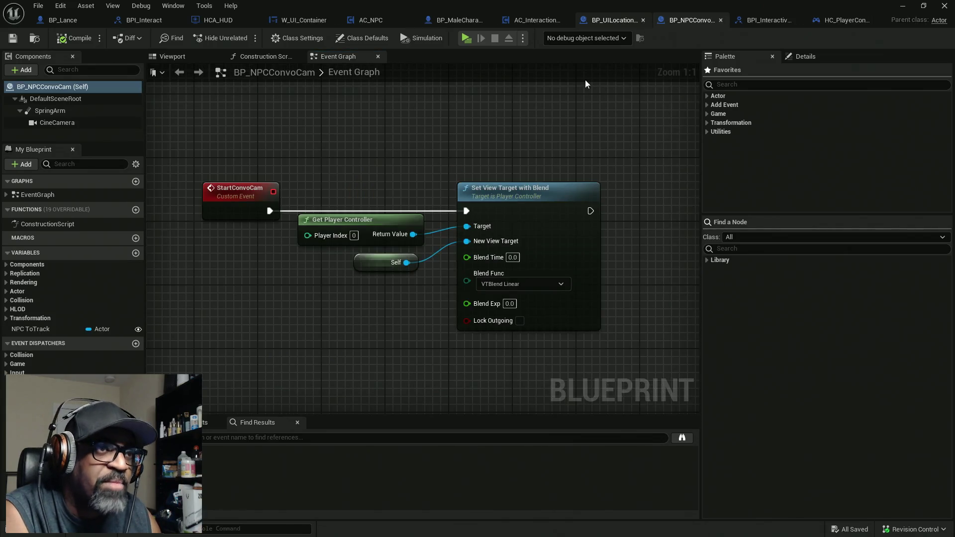
mouse_move(245, 167)
left_mouse_down()
mouse_move(150, 358)
mouse_move(224, 351)
mouse_move(441, 212)
mouse_move(398, 76)
left_mouse_up()
left_click_drag(255, 181, 647, 363)
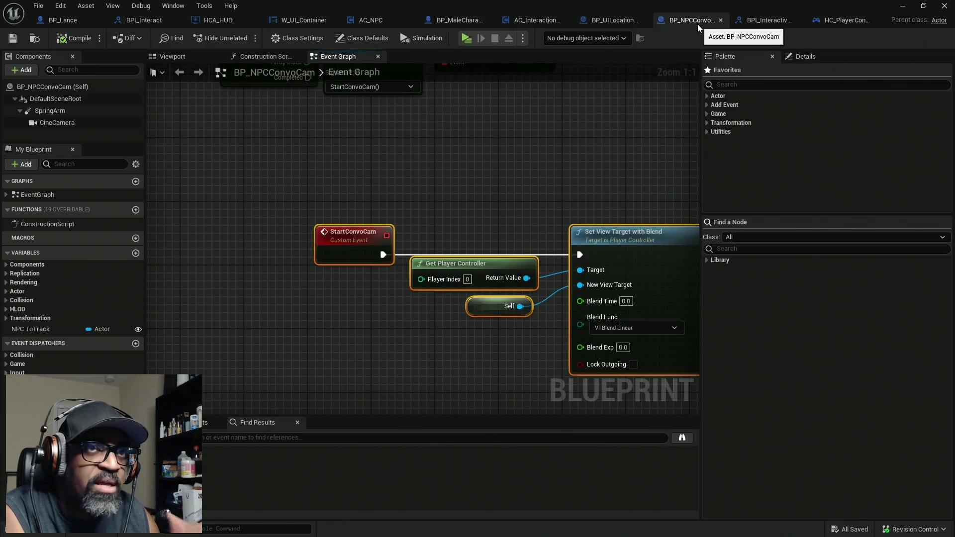
Select the BP_NPCConvoCam camera actor in the level beside the grey-outfit woman.
key("alt+Tab")
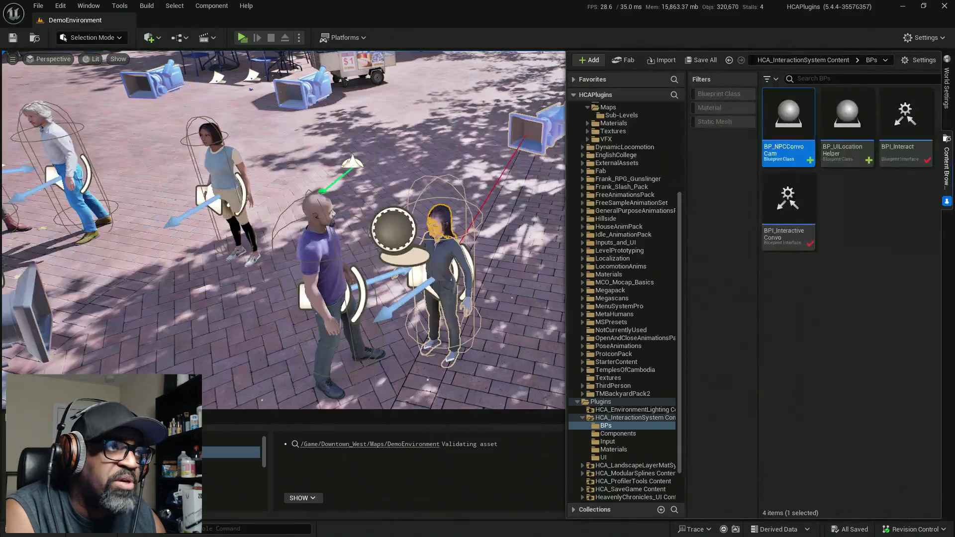
left_click(393, 229)
key("alt+Tab")
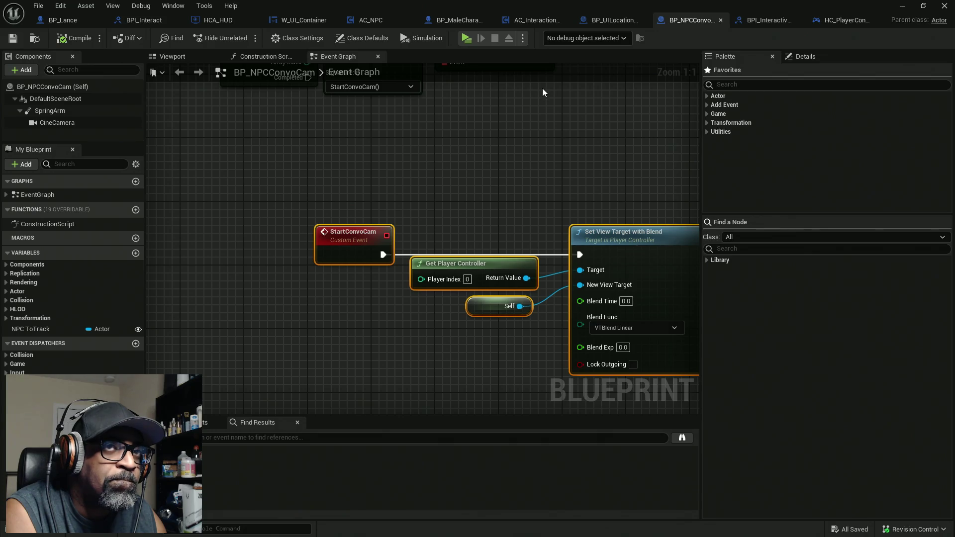
key("alt+Tab")
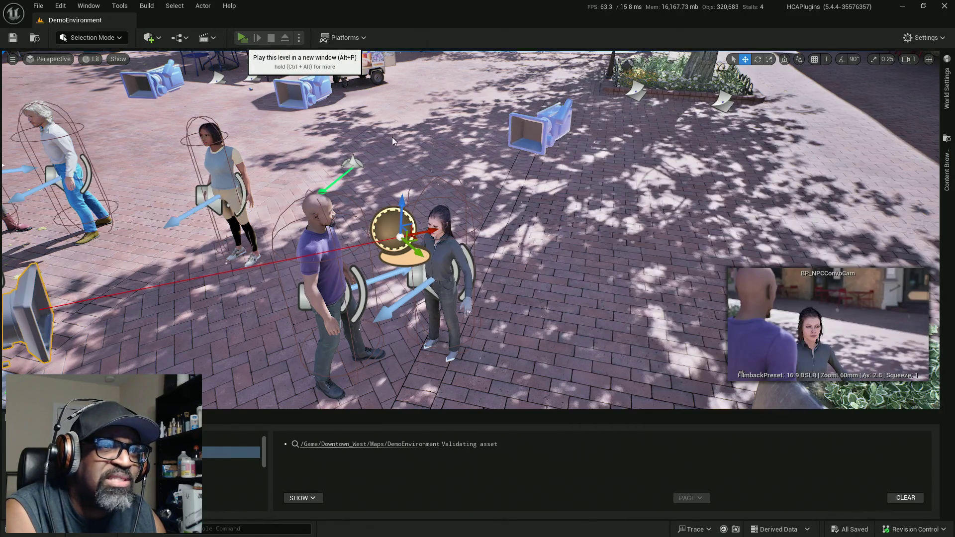
Play-test the level in standalone mode, turning the player character around.
key("alt+p")
key("w")
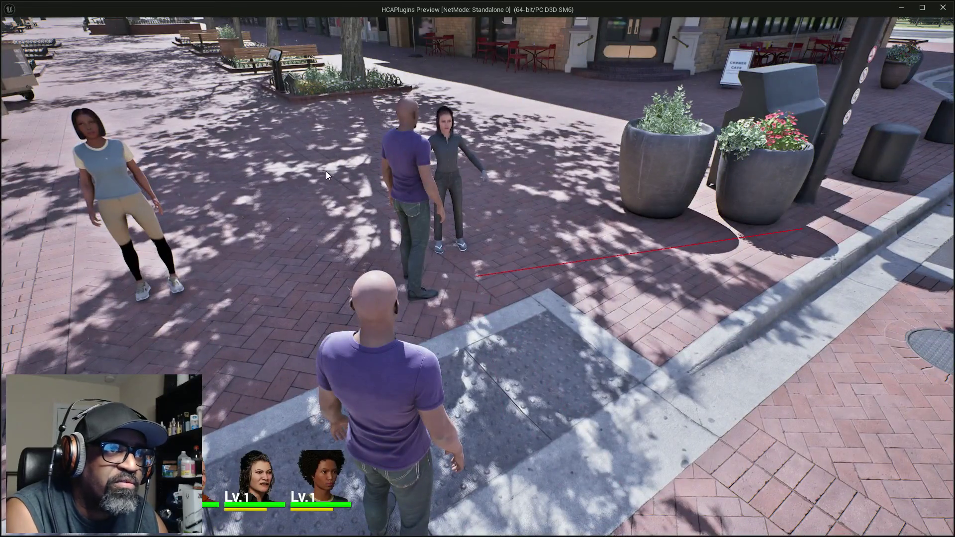
key("Escape")
Rotate BP_Lance around his vertical axis and save the DemoEnvironment map.
left_click(392, 226)
left_click(337, 302)
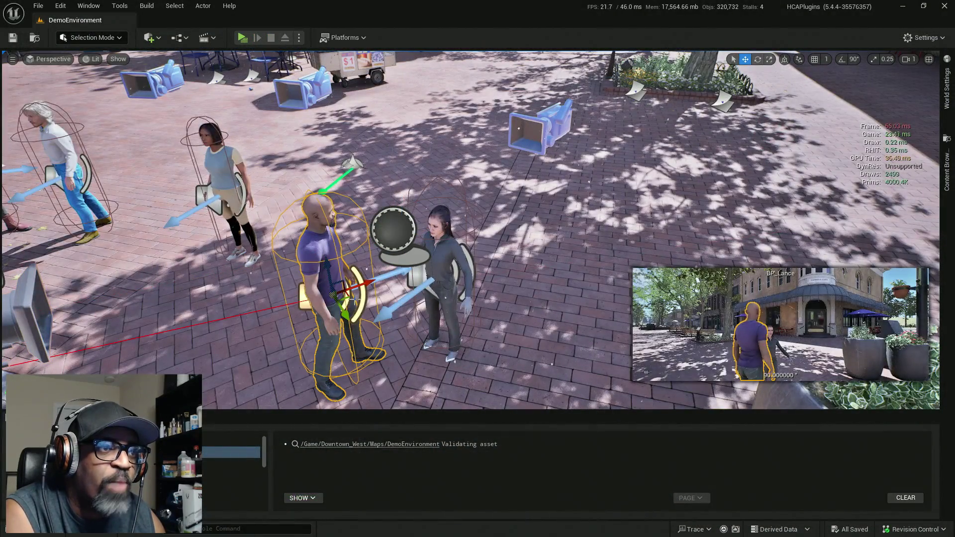
key("e")
mouse_move(327, 333)
left_mouse_down()
mouse_move(327, 266)
mouse_move(305, 229)
mouse_move(285, 219)
mouse_move(286, 206)
left_mouse_up()
key("w")
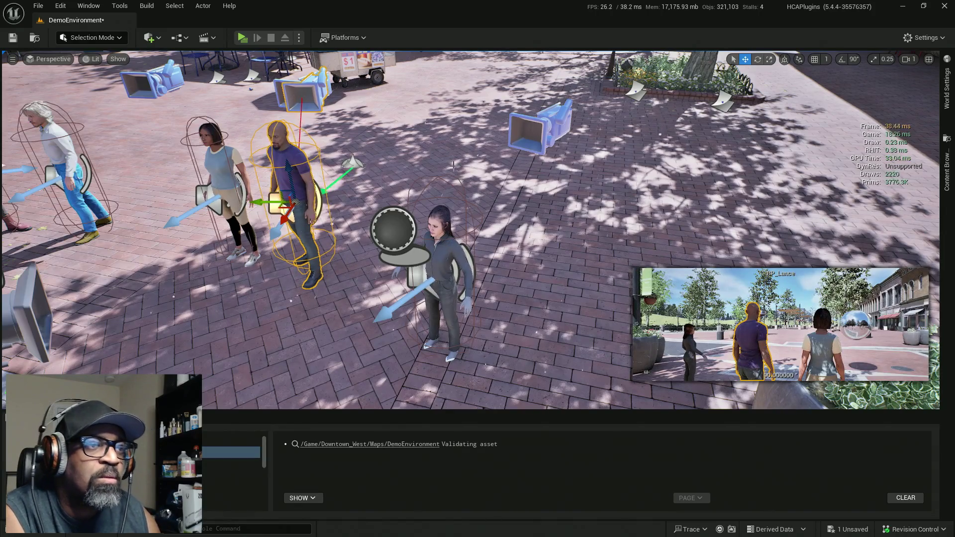
key("ctrl+s")
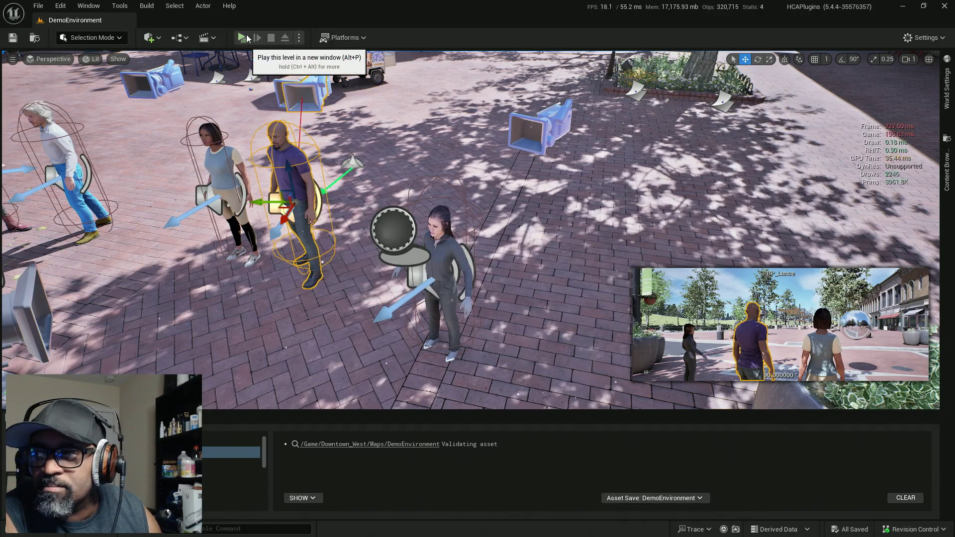
Play-test the level, walking up to Yumi to check her name label appears.
left_click(244, 38)
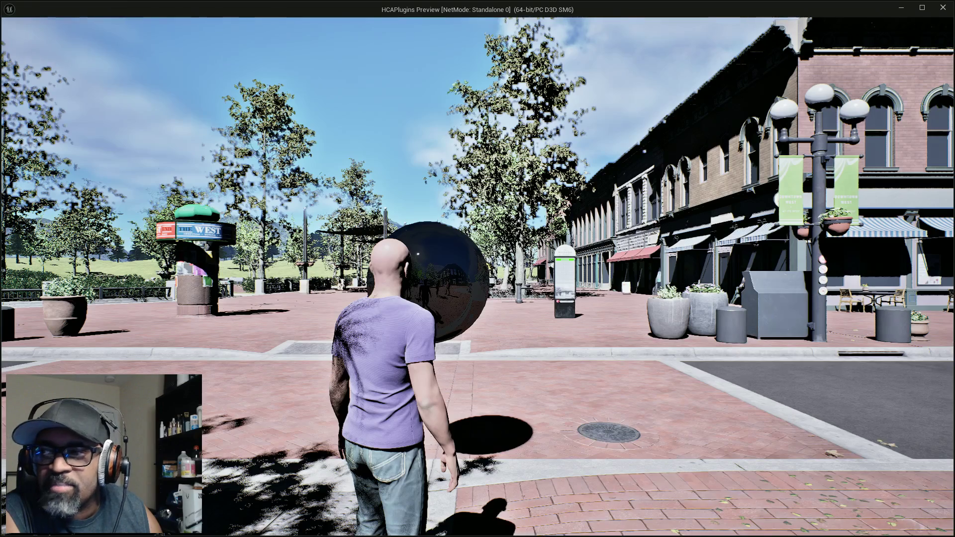
key("w")
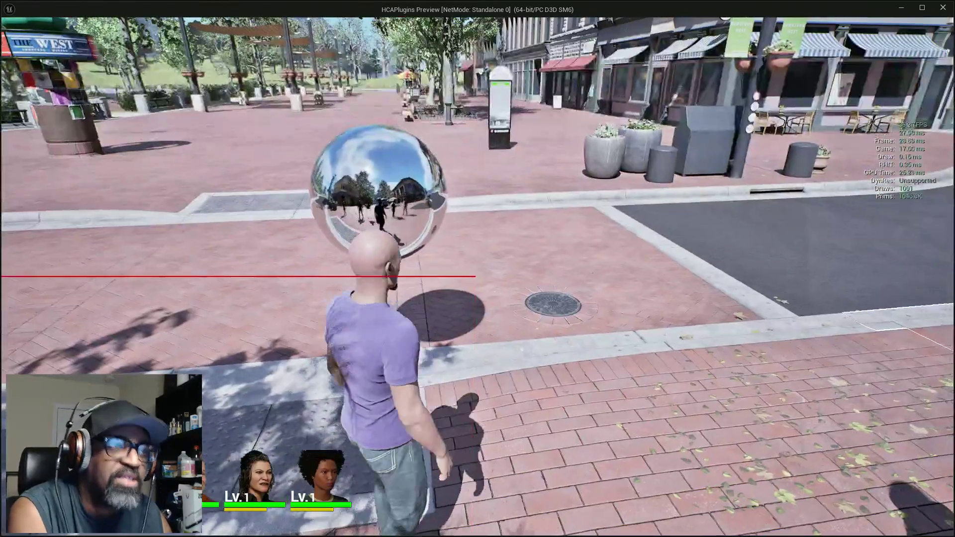
key("w")
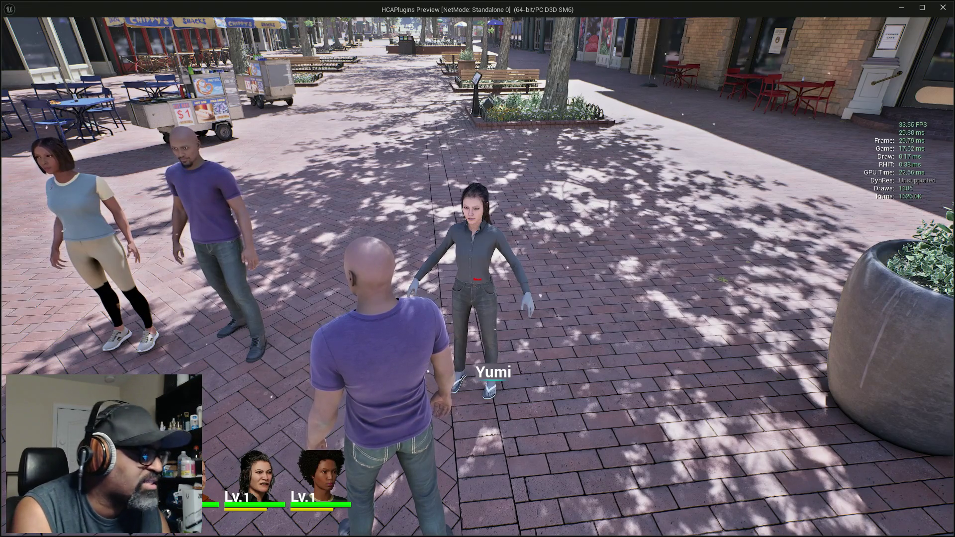
key("Escape")
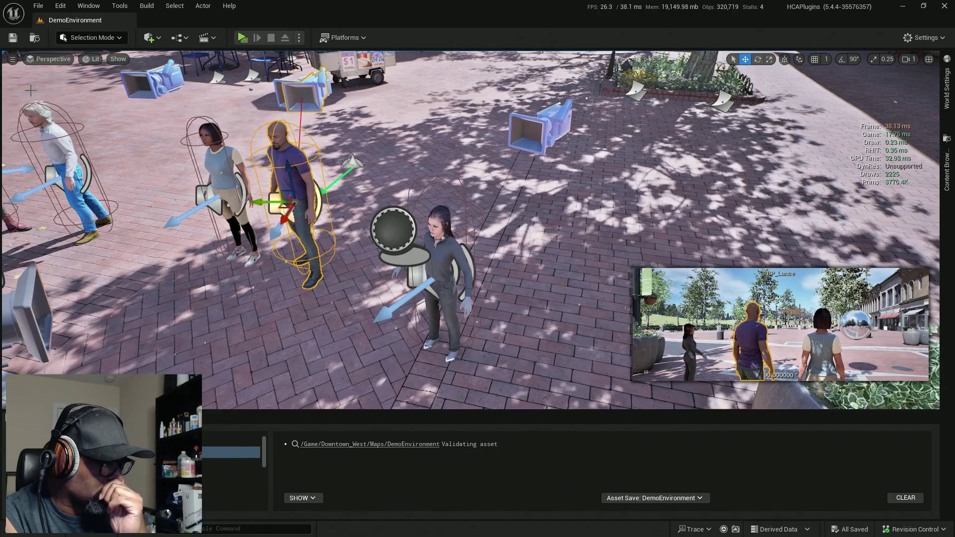
Select BP_Yumi's mesh component and open the f_srt_unw_body skeletal mesh editor.
left_click(463, 257)
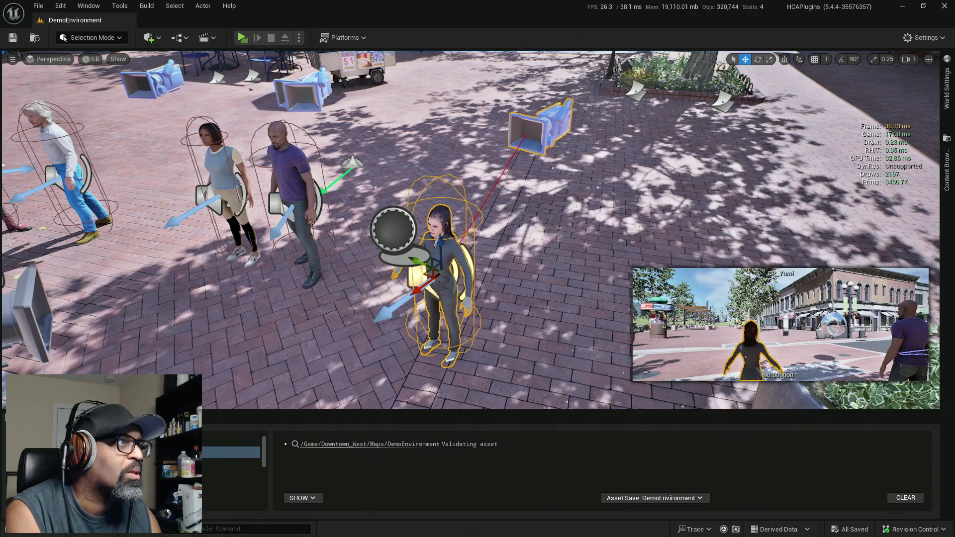
left_click(437, 223)
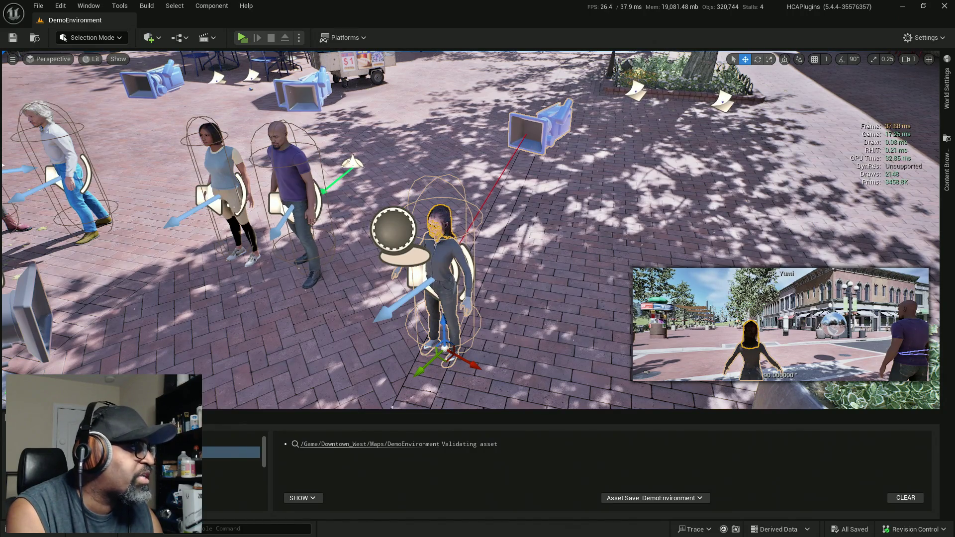
key("ctrl+e")
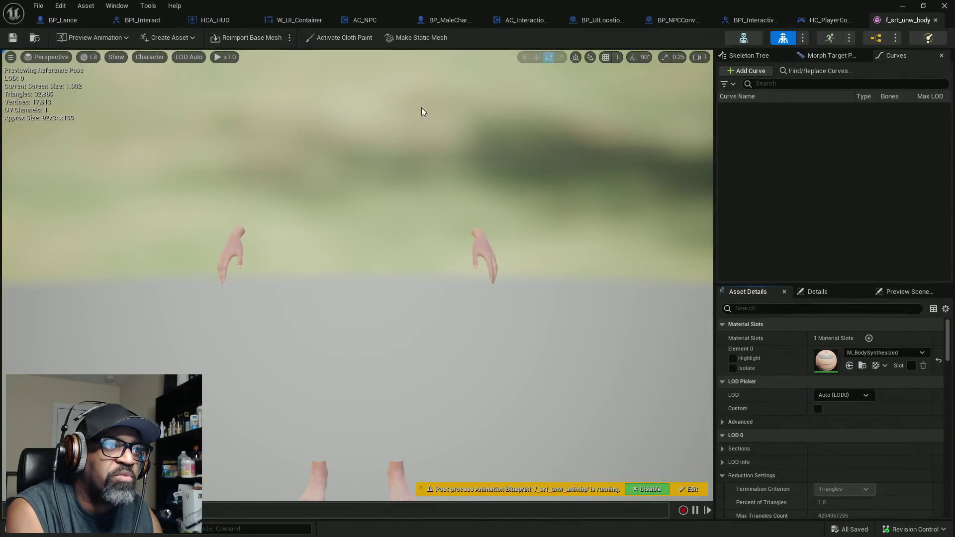
Show the full bone hierarchy in the viewport and select the upperarm_correctiveRoot_l bone.
left_click(145, 57)
mouse_move(162, 119)
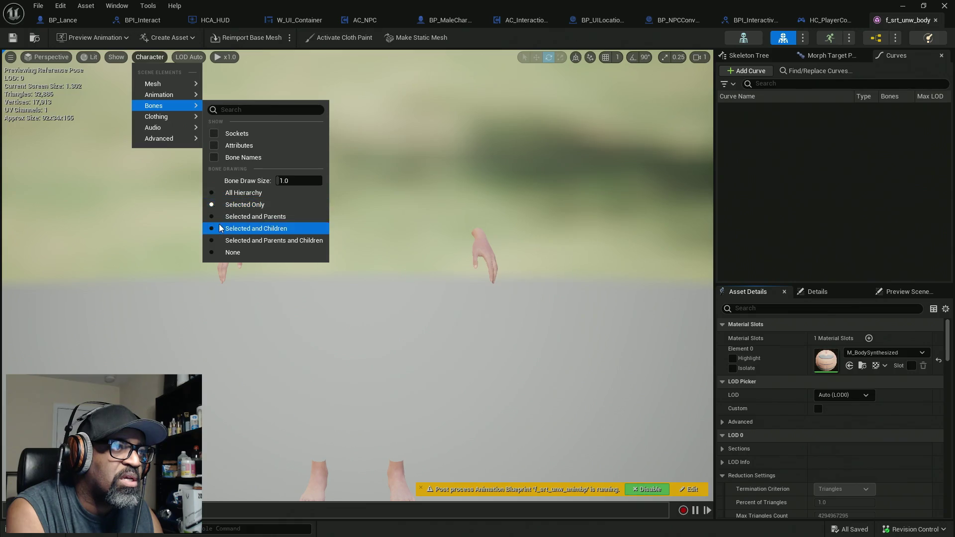
left_click(210, 193)
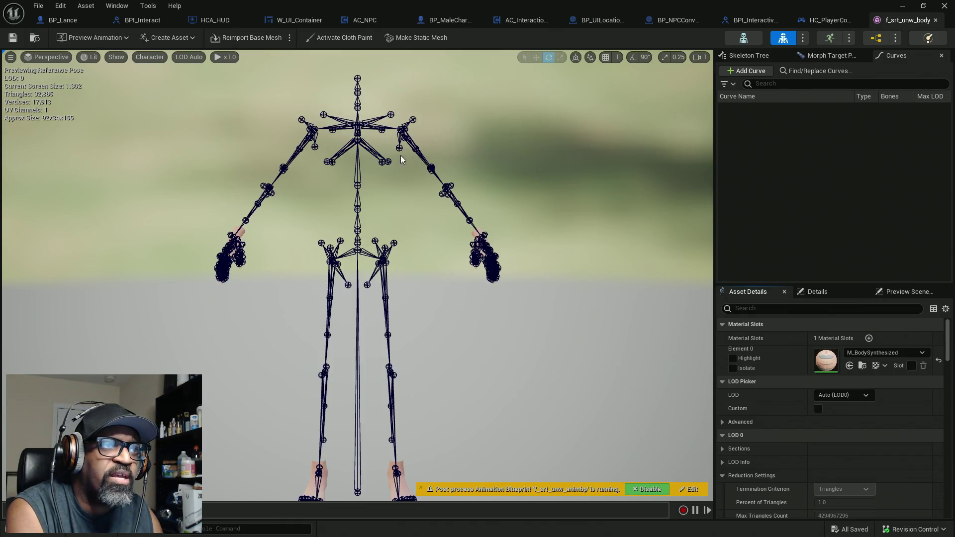
mouse_move(428, 153)
left_mouse_down()
mouse_move(527, 191)
mouse_move(543, 209)
mouse_move(516, 203)
left_mouse_up()
mouse_move(489, 232)
left_mouse_down()
mouse_move(468, 234)
mouse_move(478, 234)
left_mouse_up()
left_click(382, 185)
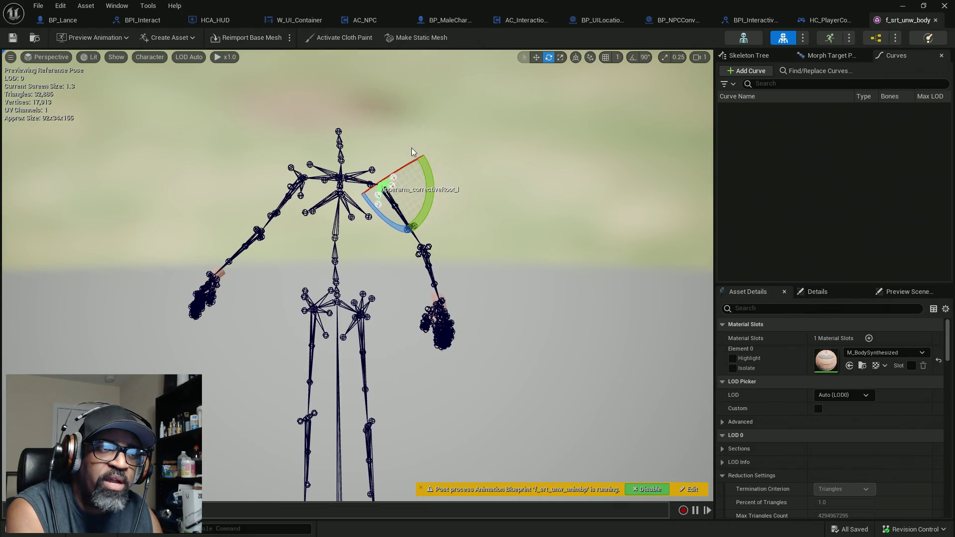
Switch the right panel from the curve list to the Skeleton Tree.
left_click(10, 58)
left_click(10, 58)
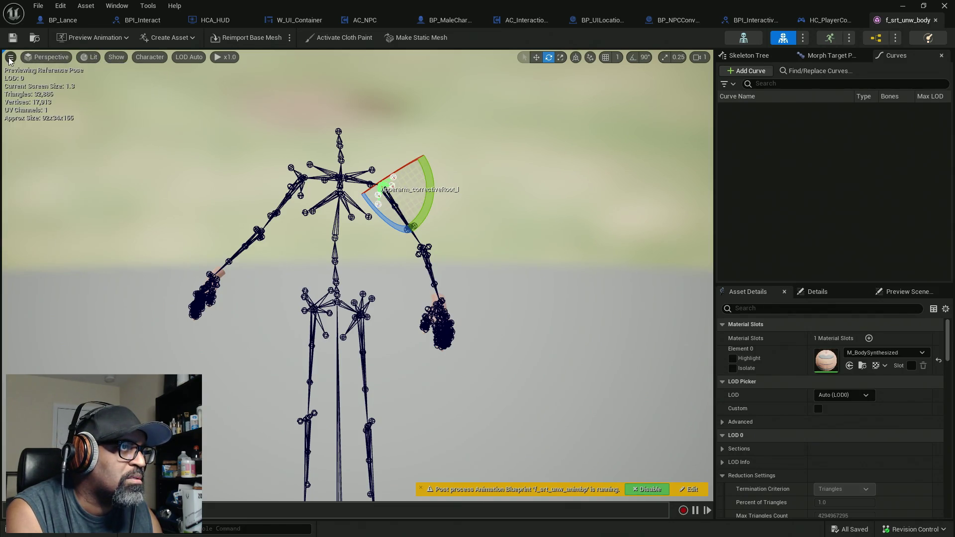
left_click(748, 56)
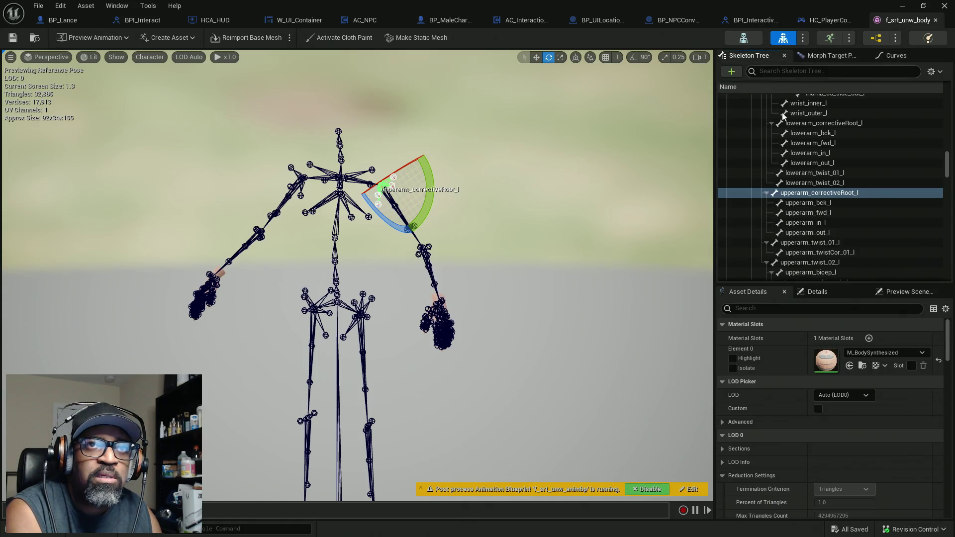
Scroll the Skeleton Tree up to the clavicle bones and select clavicle_r, then clavicle_l.
scroll(834, 263, "up", 3)
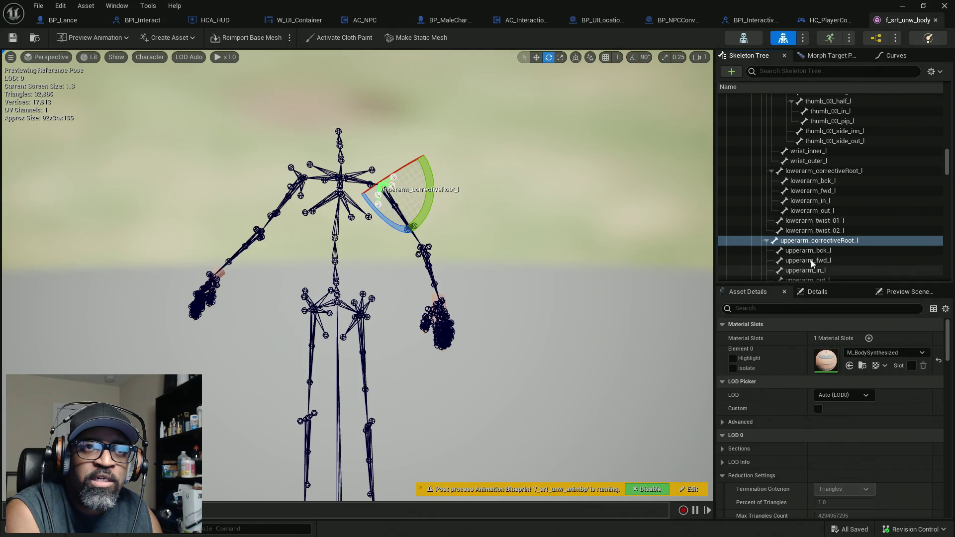
scroll(814, 239, "up", 6)
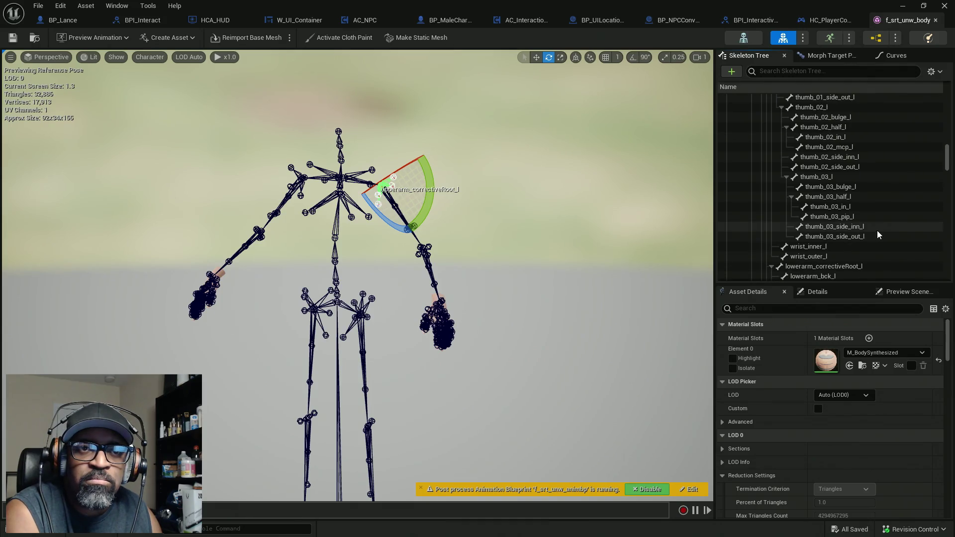
scroll(878, 232, "down", 6)
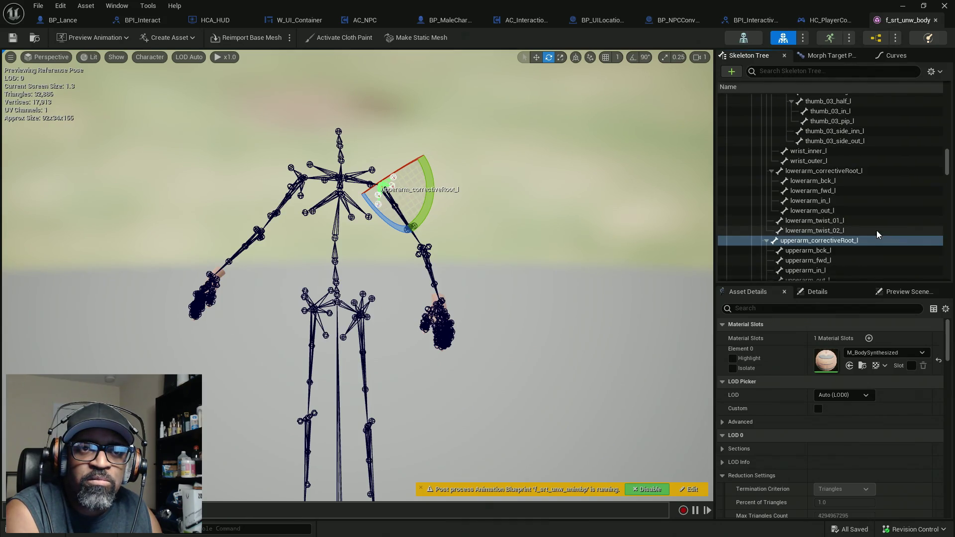
scroll(877, 231, "up", 15)
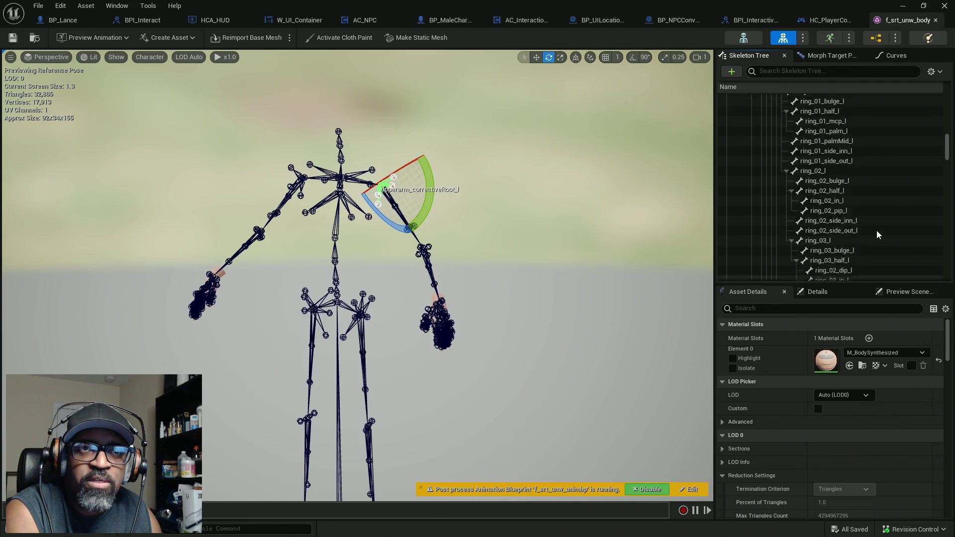
scroll(876, 230, "up", 20)
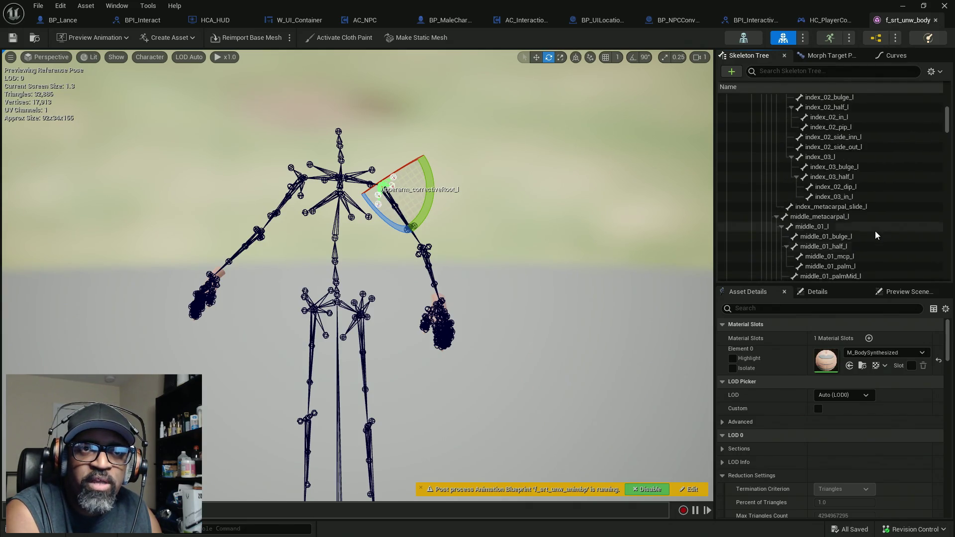
scroll(876, 231, "up", 8)
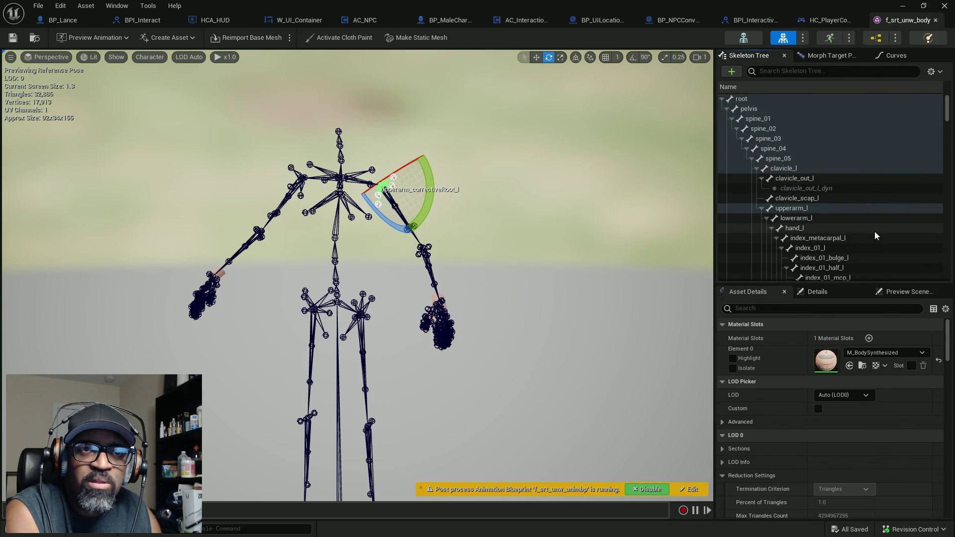
left_click(758, 169)
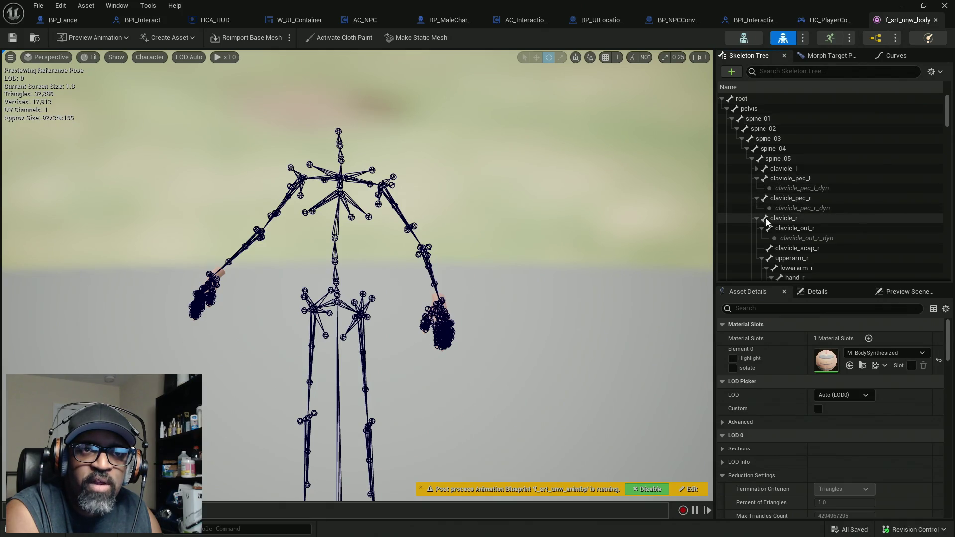
left_click(785, 220)
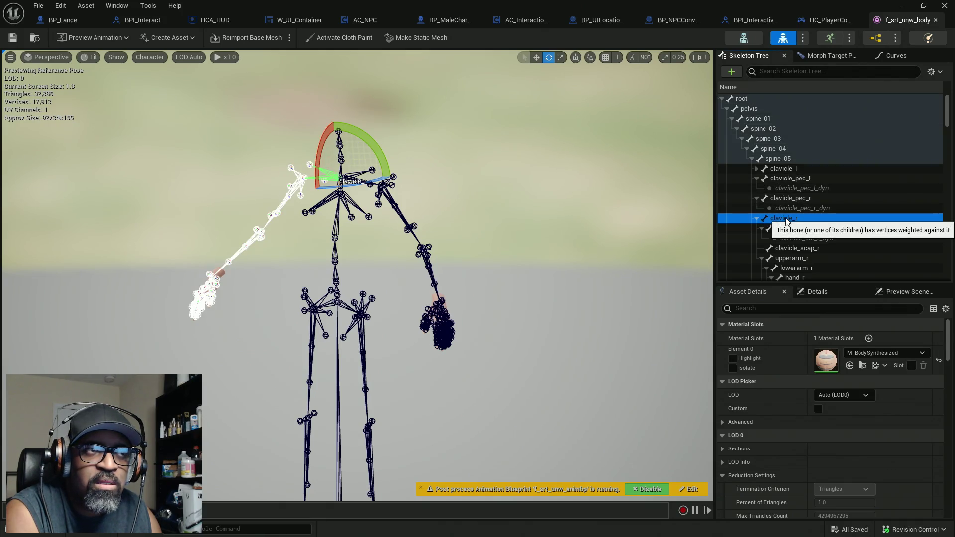
left_click(780, 169)
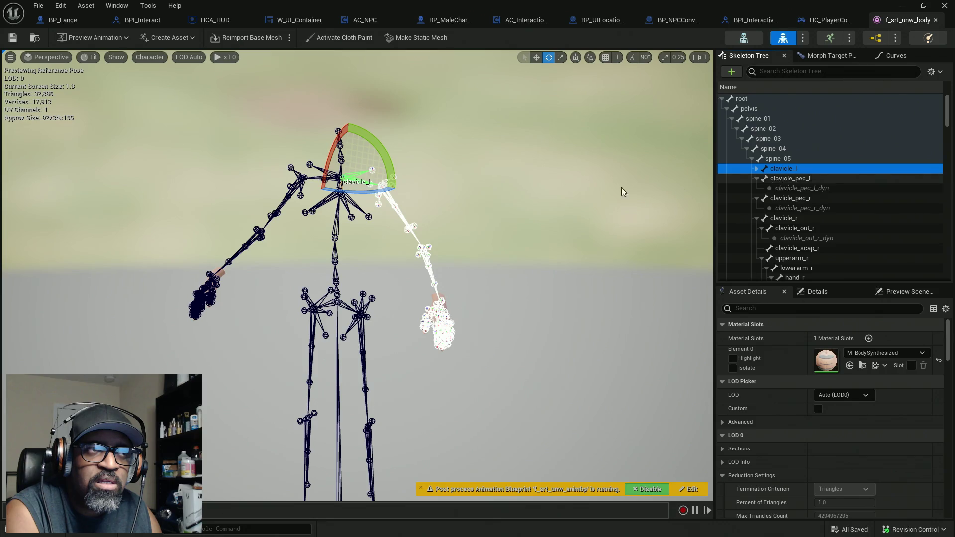
Expand clavicle_l, select upperarm_l and copy its bone name.
left_click(757, 169)
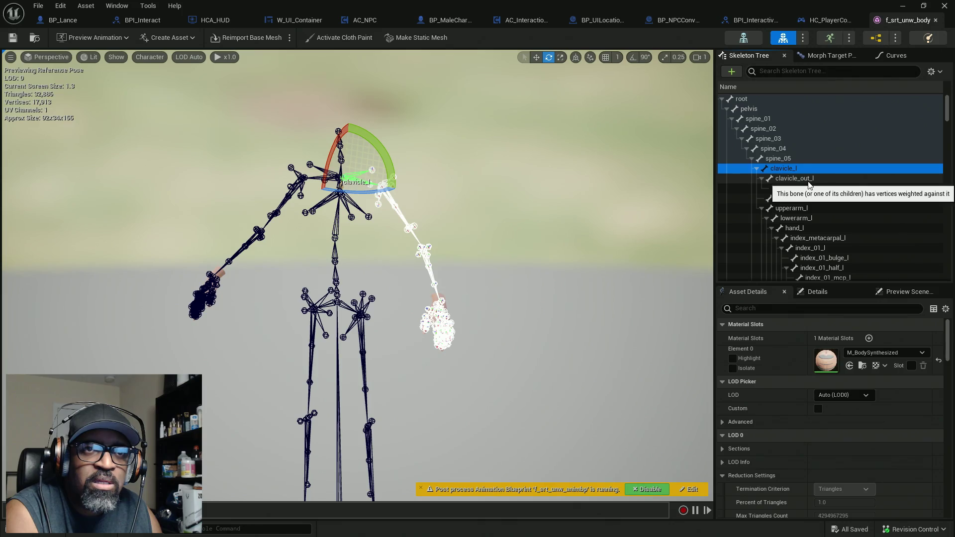
left_click(799, 209)
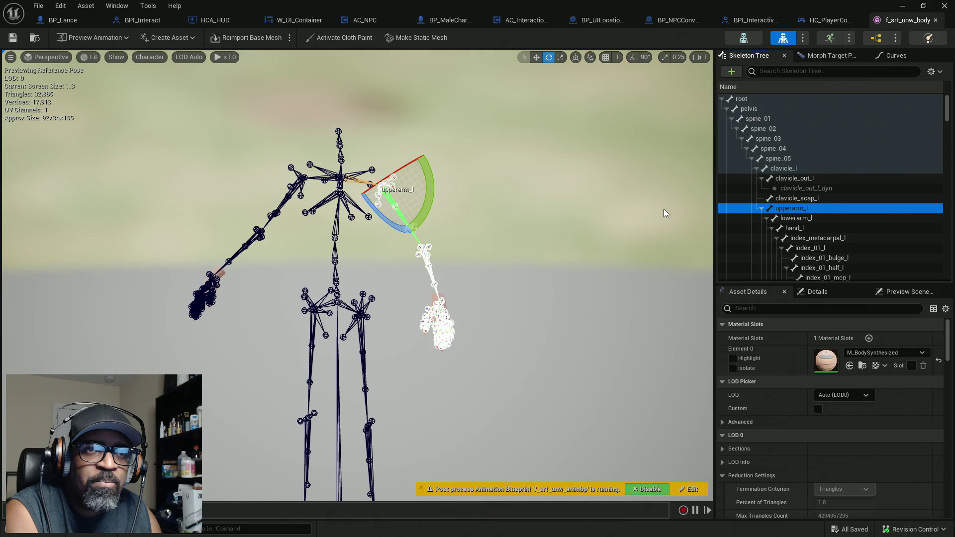
right_click(795, 210)
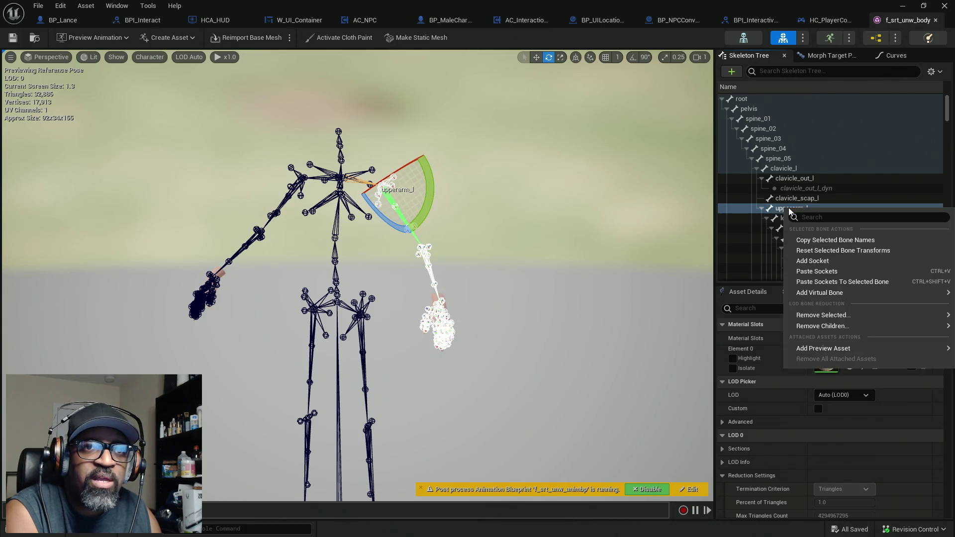
left_click(843, 240)
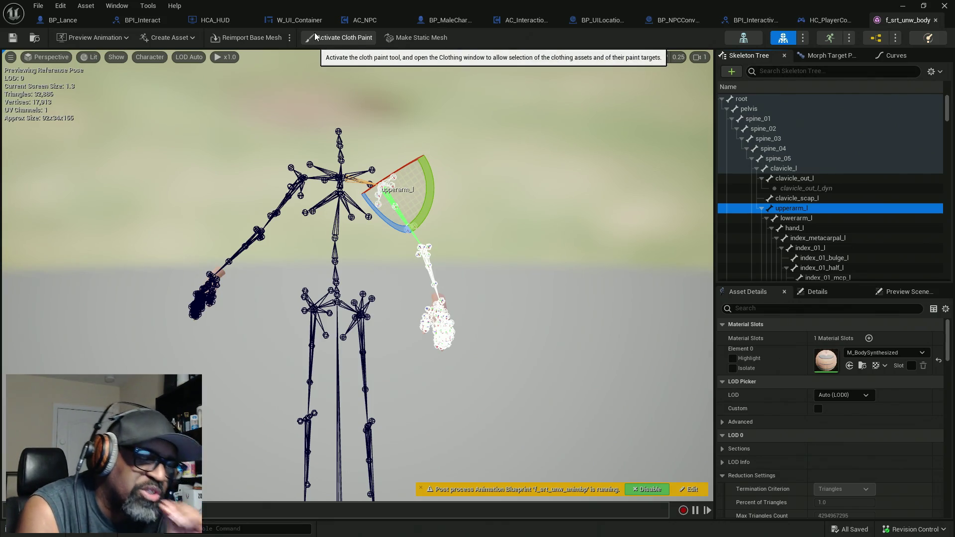
Open AC_NPC's Set Onscreen Info graph and center the Get Owner and socket location nodes.
left_click(373, 22)
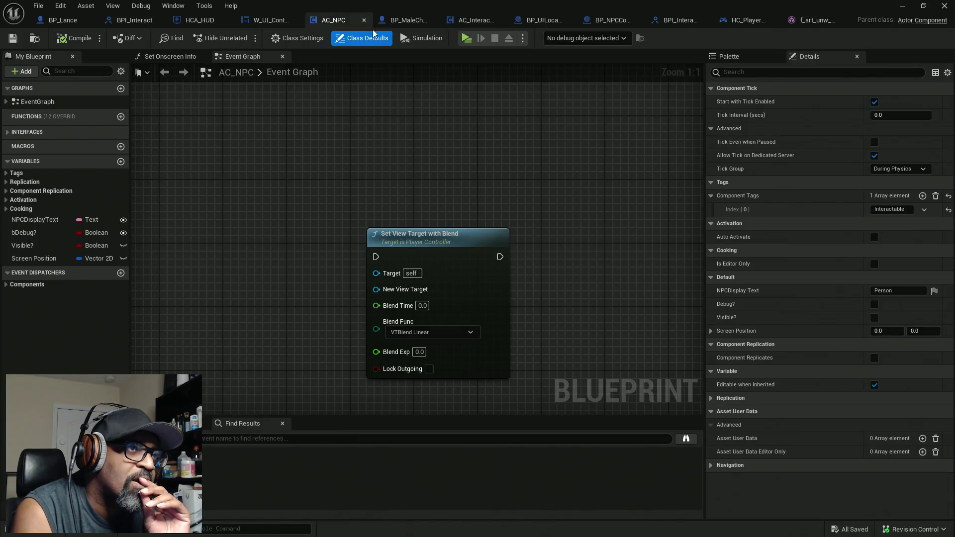
left_click(169, 56)
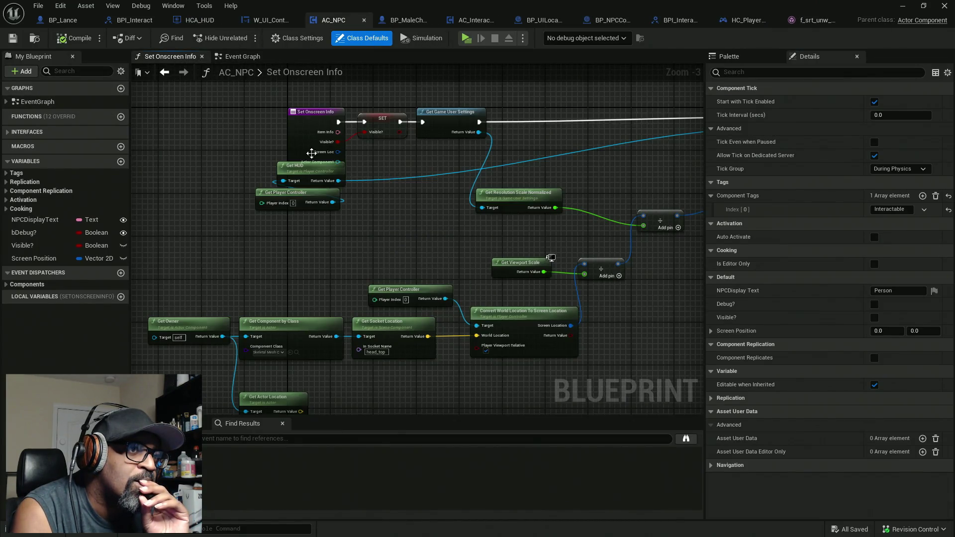
mouse_move(350, 206)
left_mouse_down()
mouse_move(429, 228)
mouse_move(413, 257)
left_mouse_up()
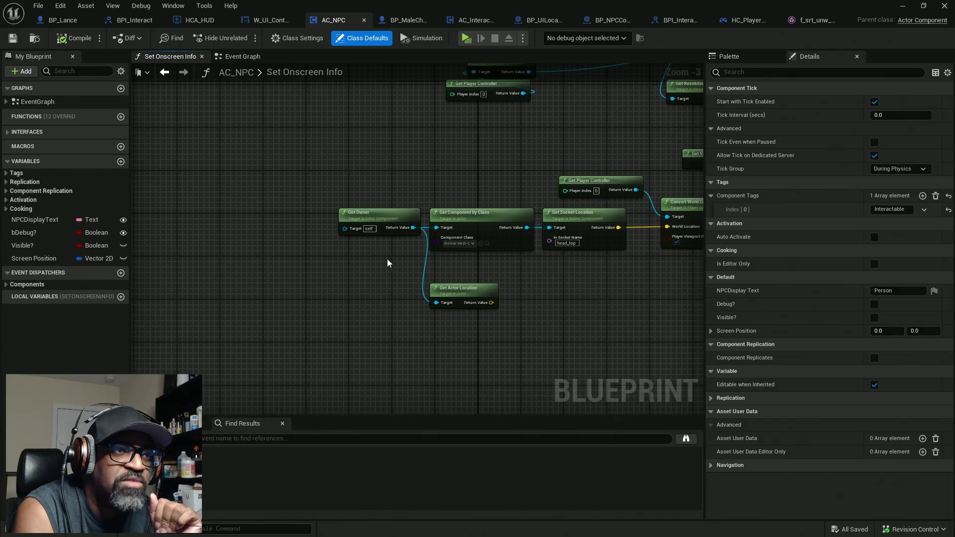
left_click_drag(479, 271, 447, 271)
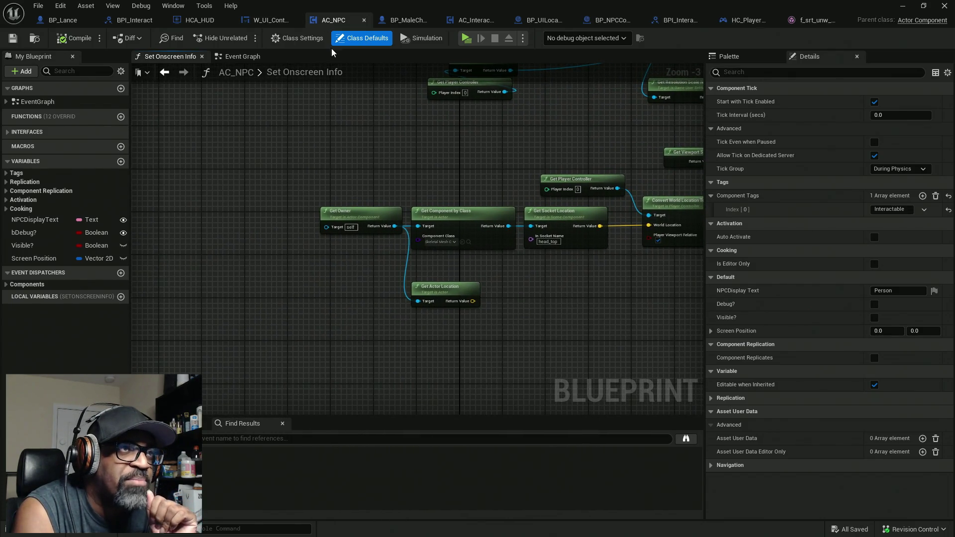
scroll(400, 222, "up", 1)
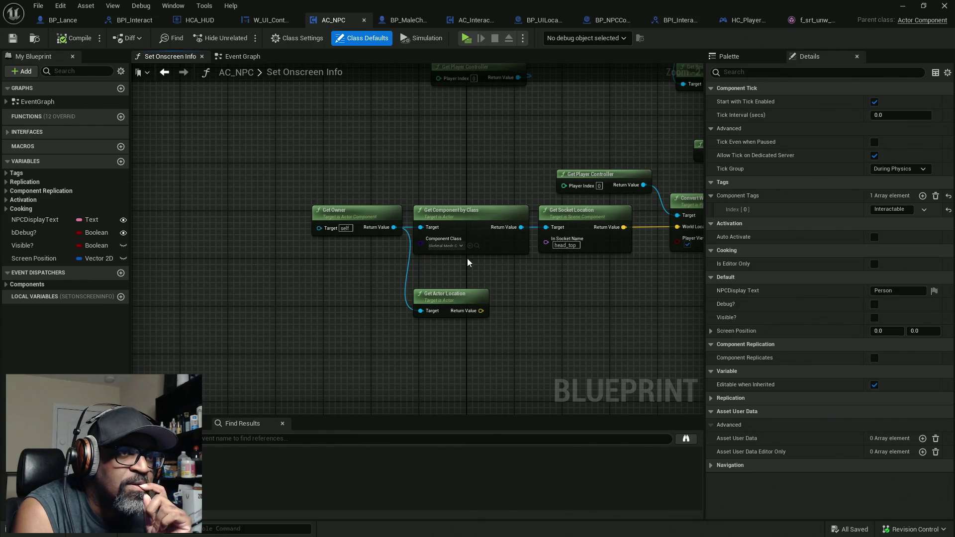
scroll(467, 262, "up", 2)
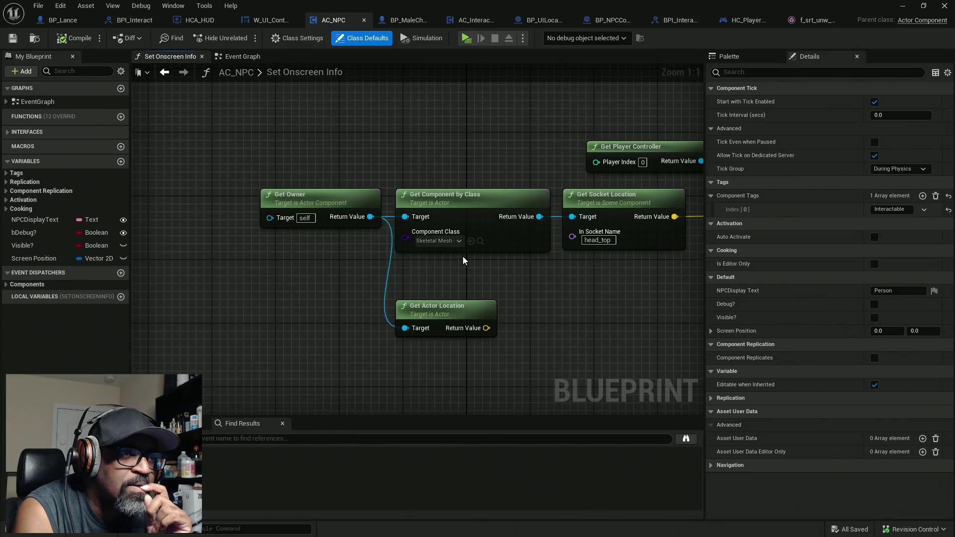
left_click_drag(572, 255, 452, 239)
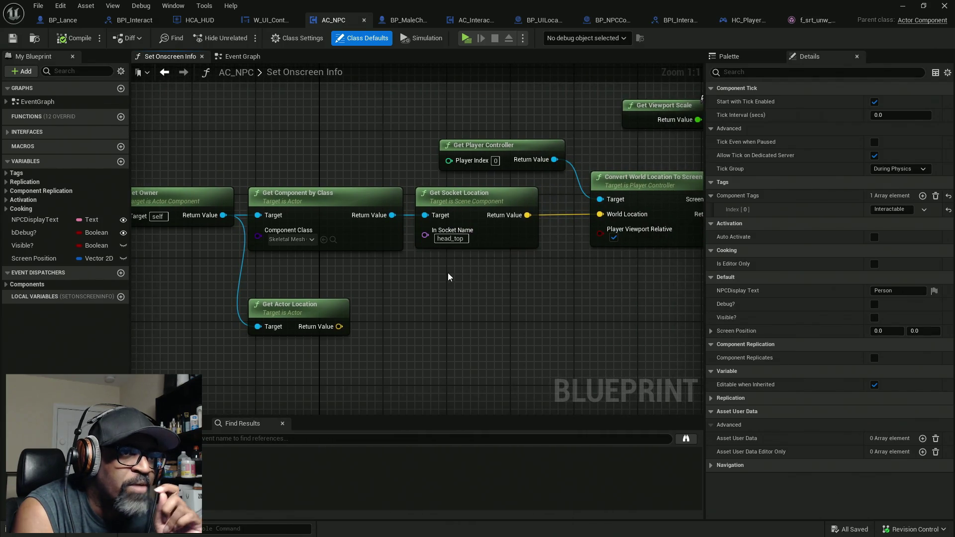
Box-select the four owner and socket location nodes, then switch to AC_Interaction_CORE.
left_click_drag(452, 273, 511, 269)
mouse_move(539, 309)
left_mouse_down()
mouse_move(318, 214)
mouse_move(189, 177)
left_mouse_up()
left_click_drag(530, 331, 189, 198)
left_click_drag(551, 305, 197, 186)
left_click_drag(572, 325, 223, 204)
left_click_drag(555, 307, 257, 204)
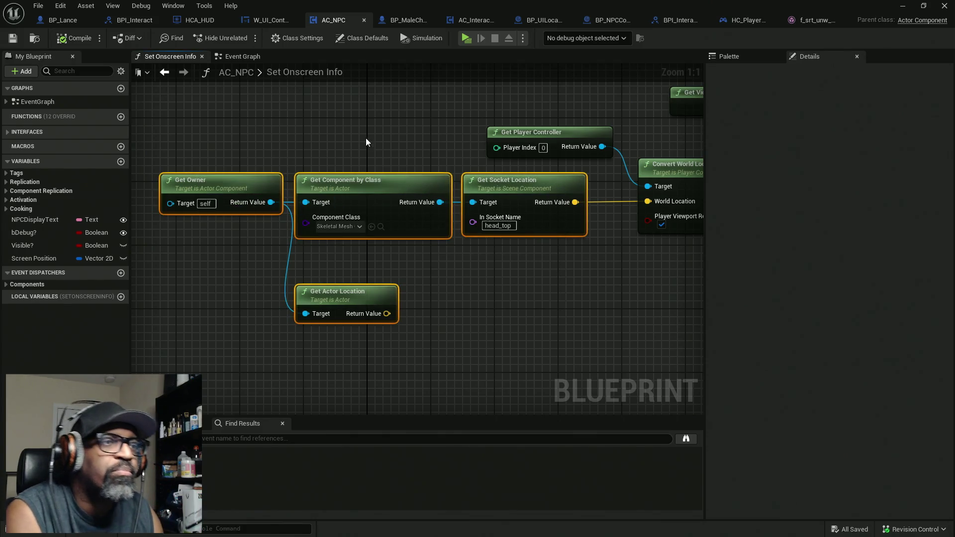
left_click(479, 25)
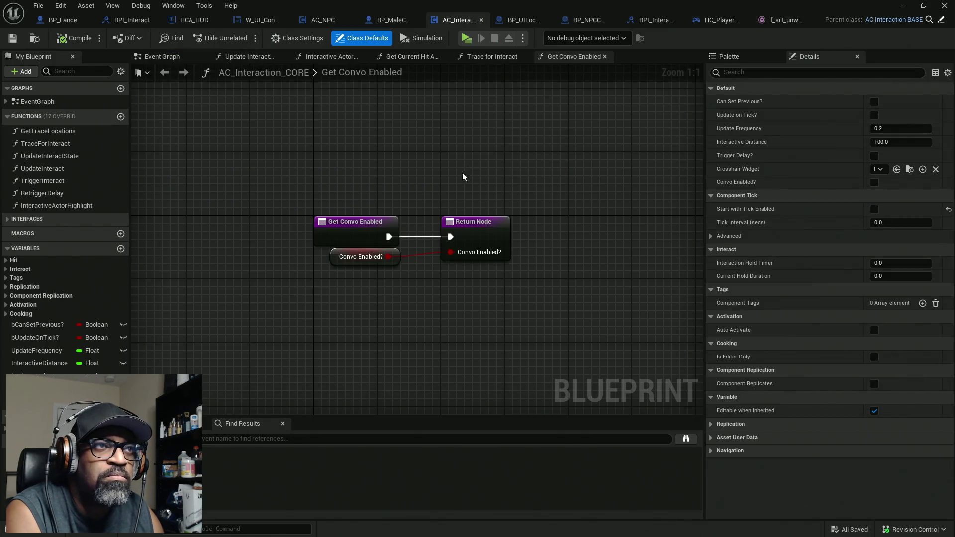
Look over the Interactive Actor Highlight graph, then return to the AC_NPC blueprint.
left_click(345, 58)
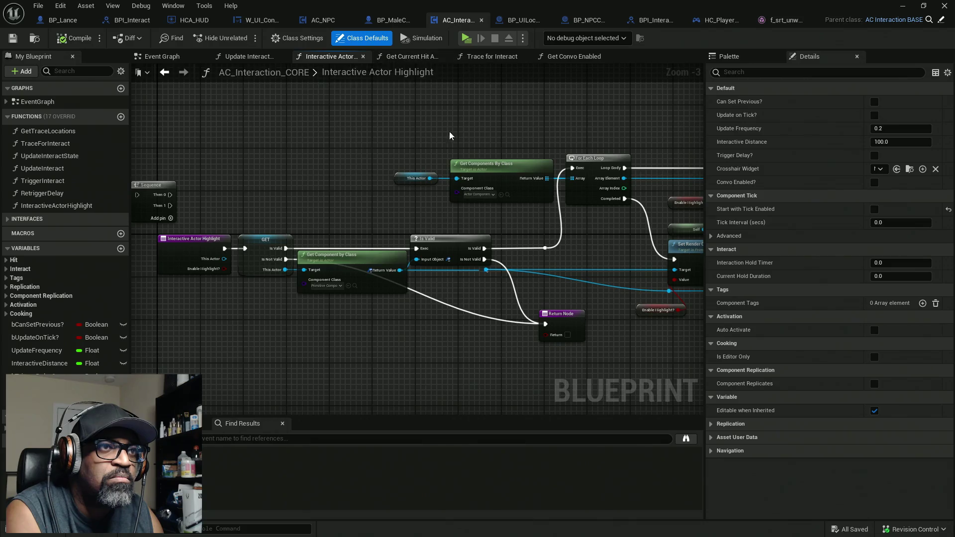
scroll(508, 179, "down", 2)
scroll(425, 183, "up", 5)
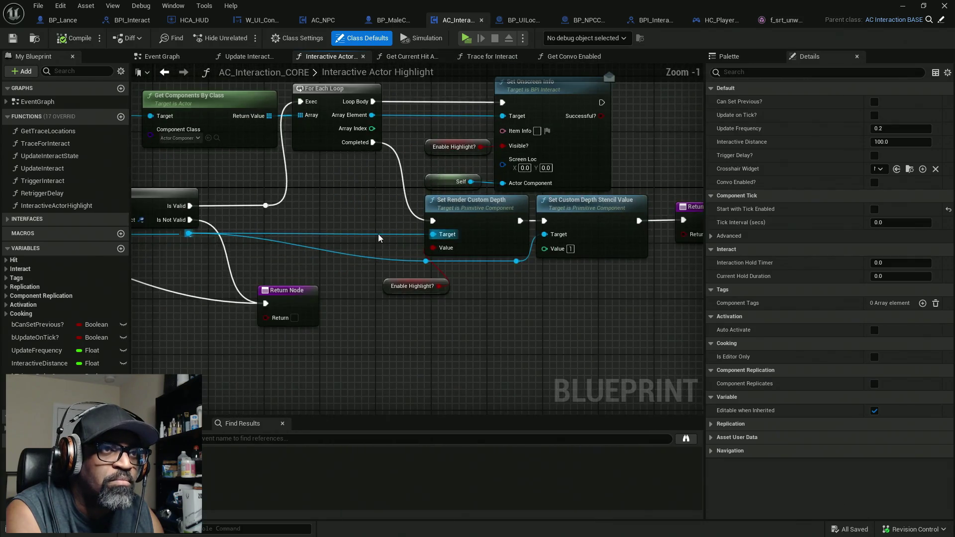
mouse_move(381, 214)
left_mouse_down()
mouse_move(395, 260)
mouse_move(452, 273)
left_mouse_up()
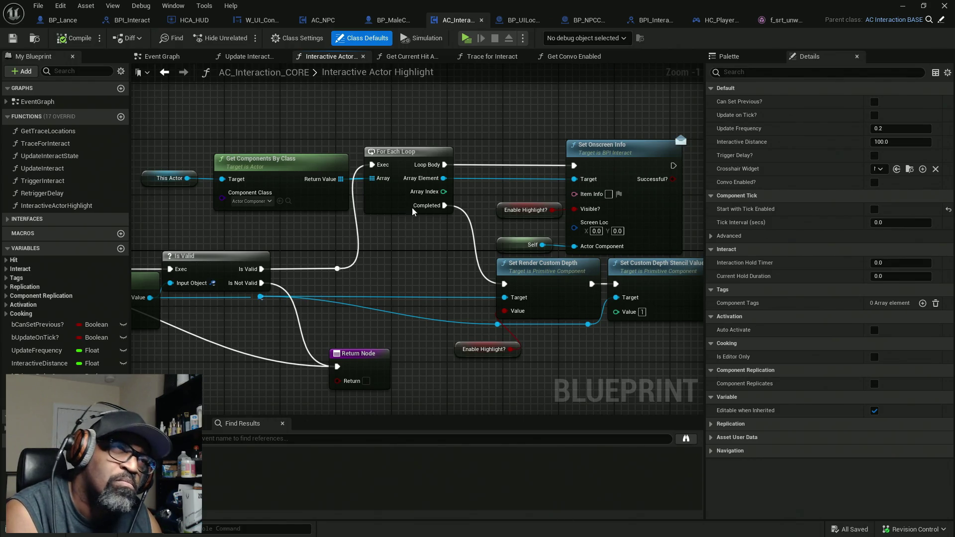
left_click(318, 23)
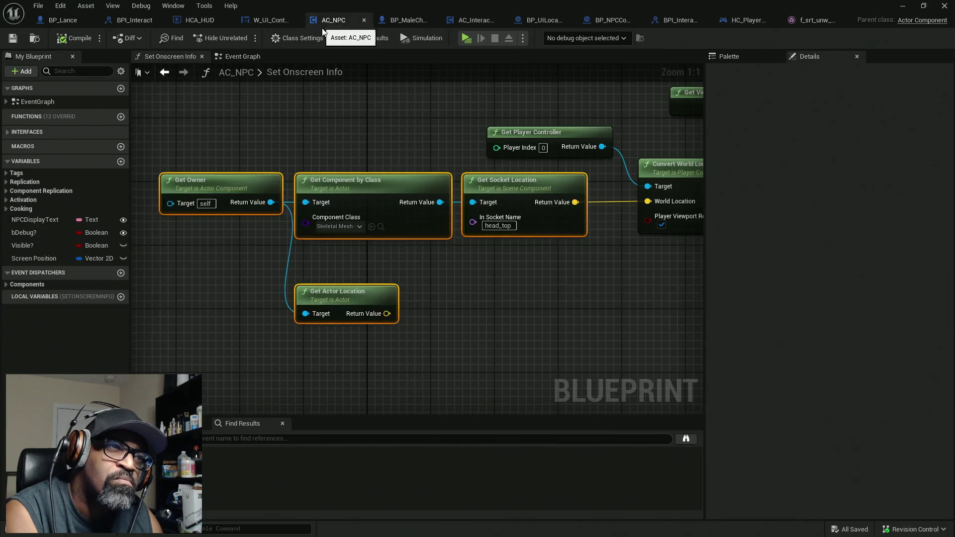
Rearrange the Set Onscreen Info graph view to bring the socket location nodes into view.
scroll(443, 152, "down", 2)
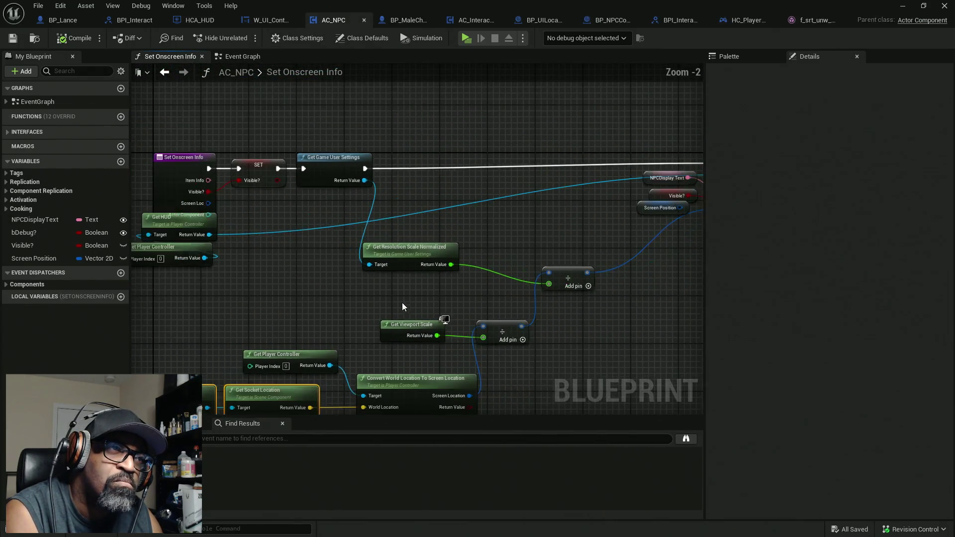
left_click_drag(377, 279, 291, 265)
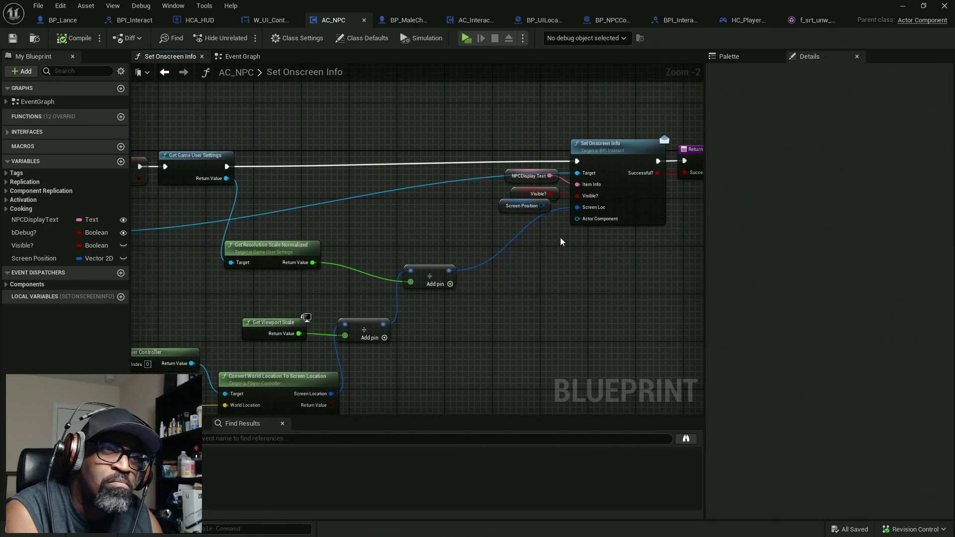
scroll(575, 231, "up", 2)
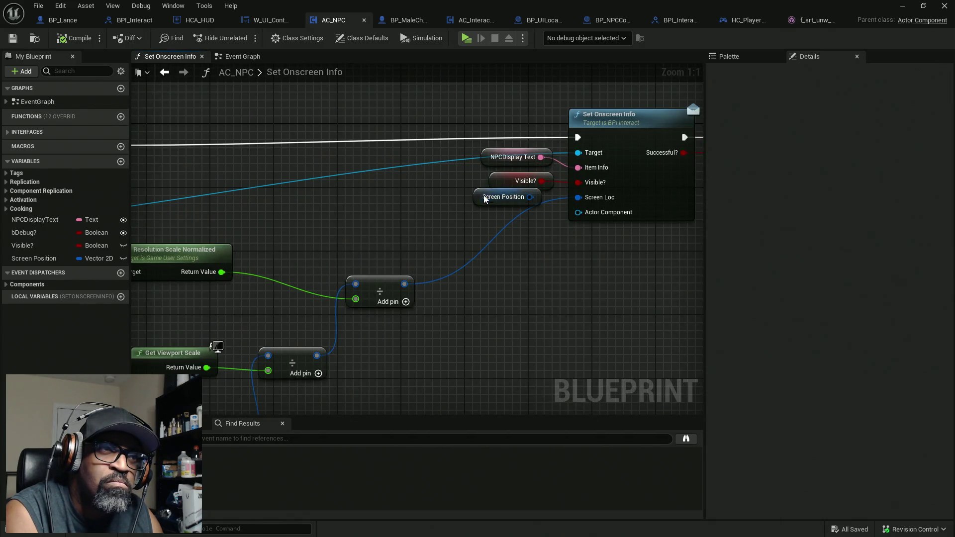
left_click_drag(485, 199, 592, 255)
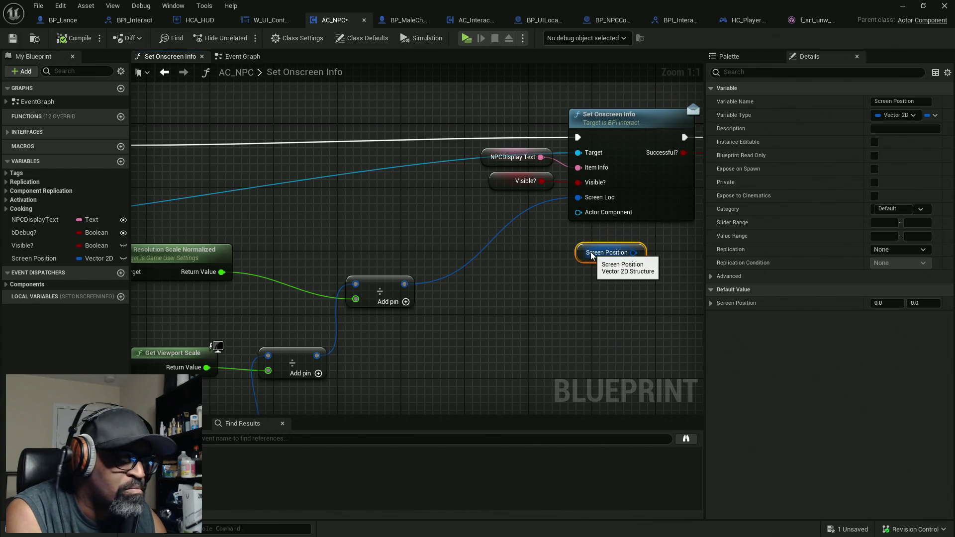
left_click(587, 264)
scroll(586, 262, "down", 2)
mouse_move(479, 249)
left_mouse_down()
mouse_move(480, 268)
mouse_move(512, 147)
mouse_move(504, 288)
left_mouse_up()
Change the Get Socket Location socket name from head_top to upperarm_l.
left_click(510, 216)
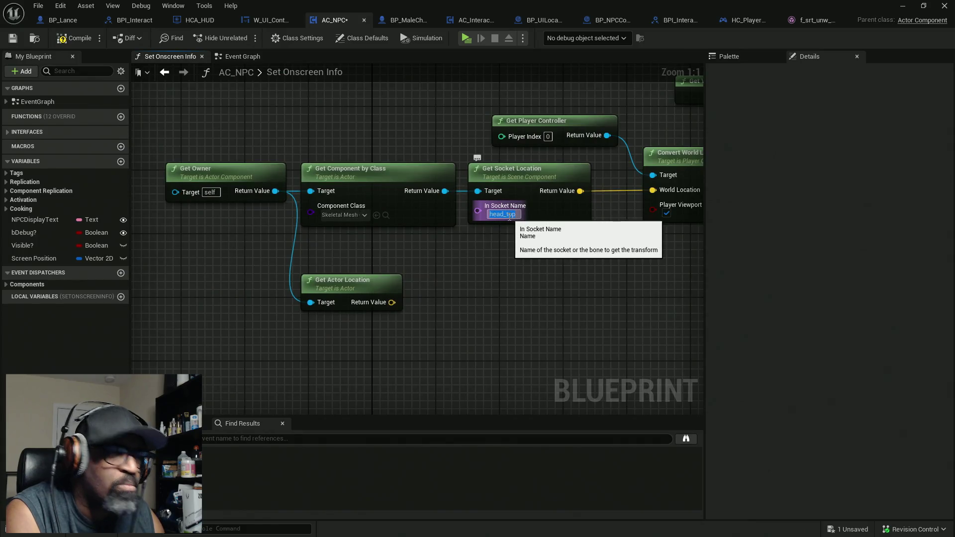
type("upperarm_l")
key("Return")
left_click_drag(565, 263, 440, 283)
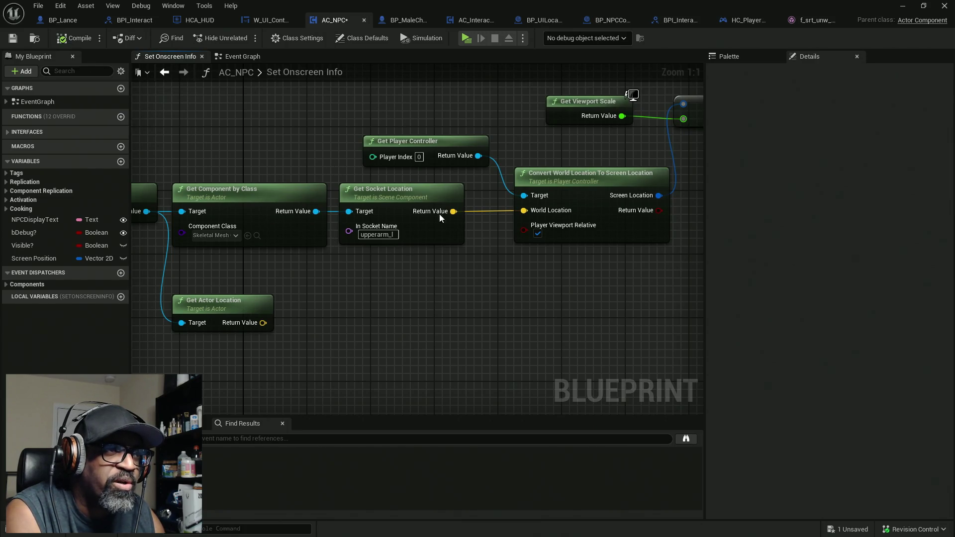
left_click_drag(565, 333, 525, 335)
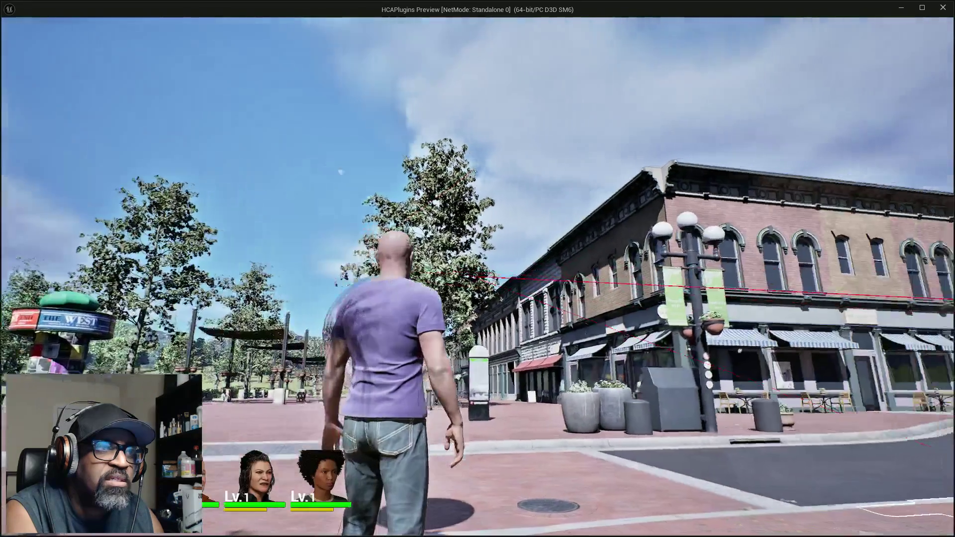
key("w")
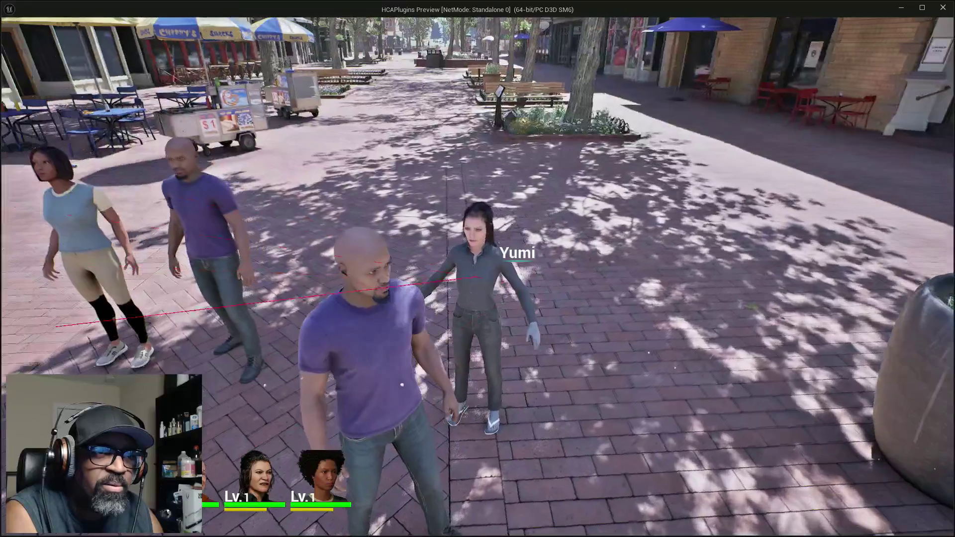
key("w")
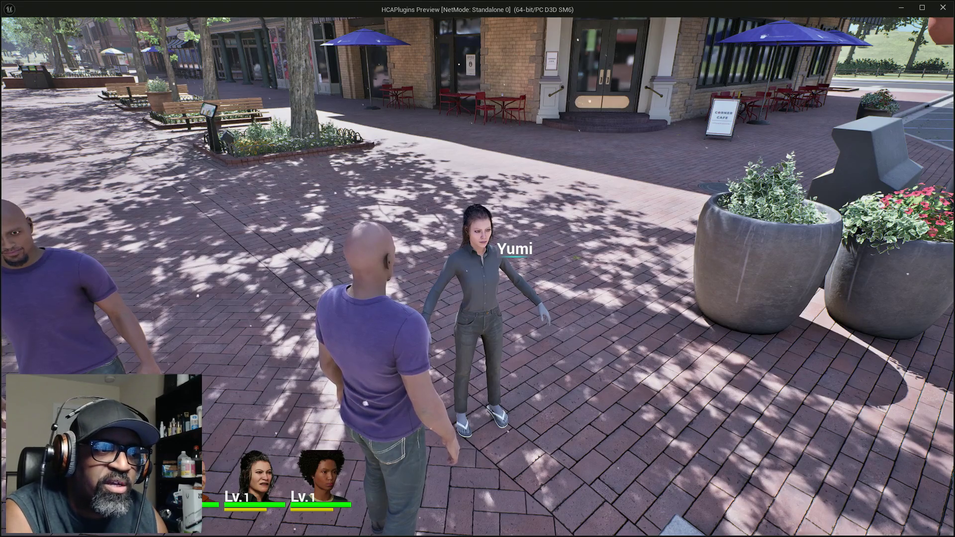
key("e")
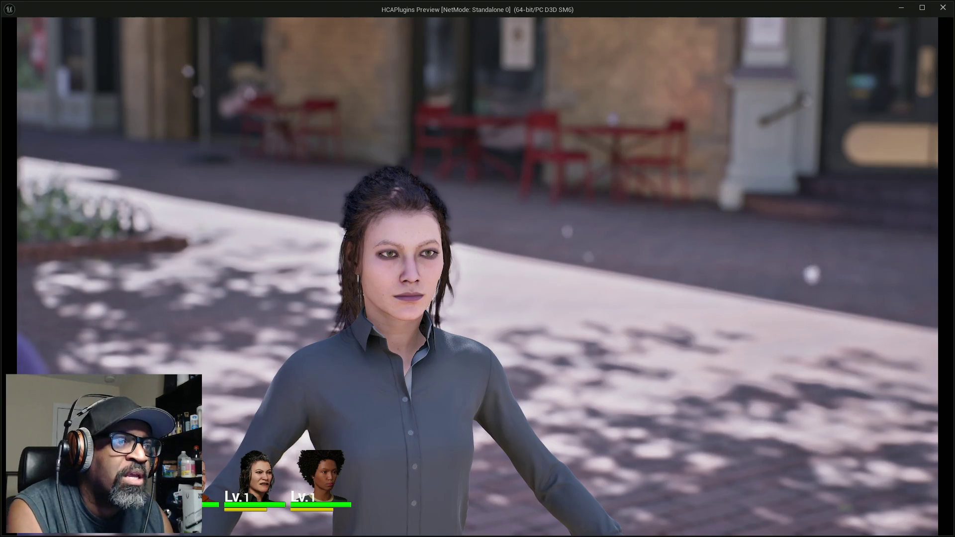
key("Escape")
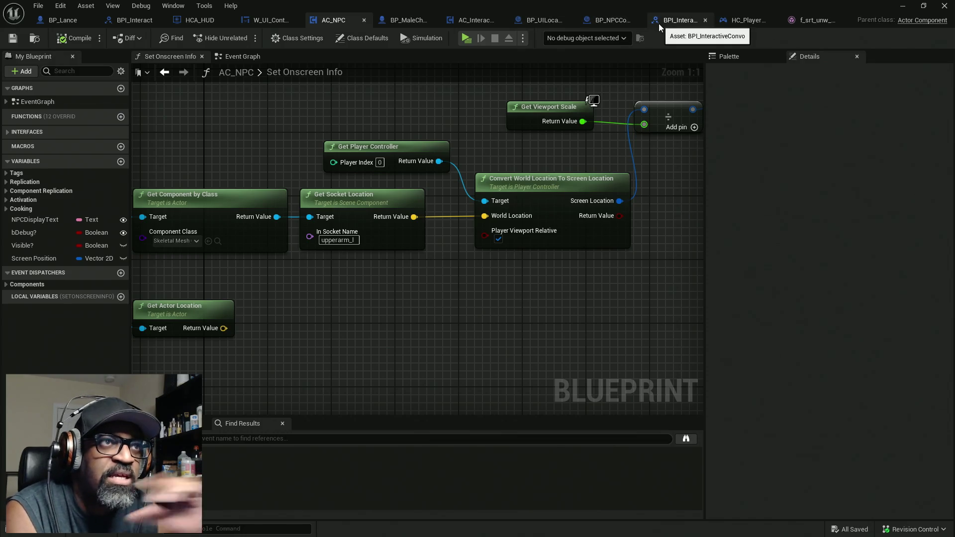
Select BP_NPCConvoCam's CineCamera component and set its Filmback preset to IMAX 70mm.
left_click(617, 22)
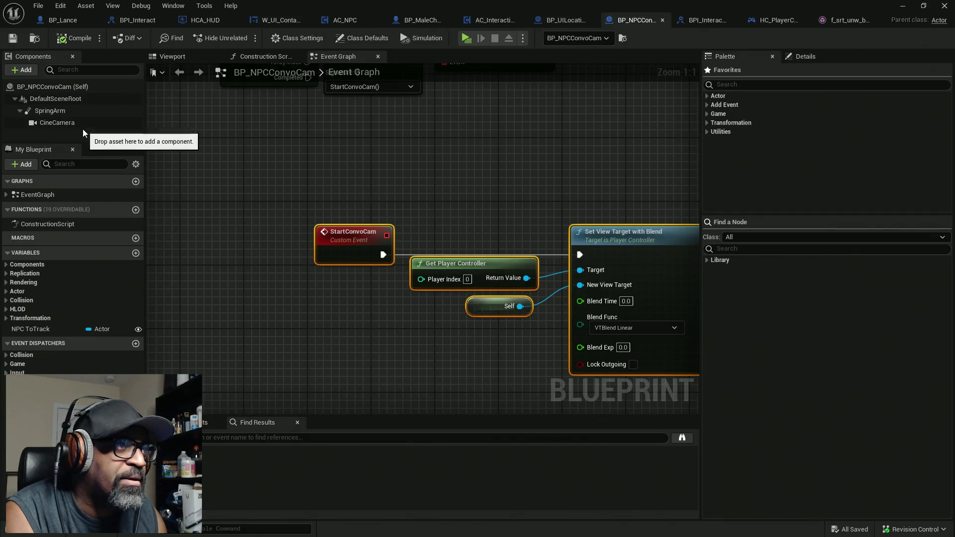
left_click(74, 123)
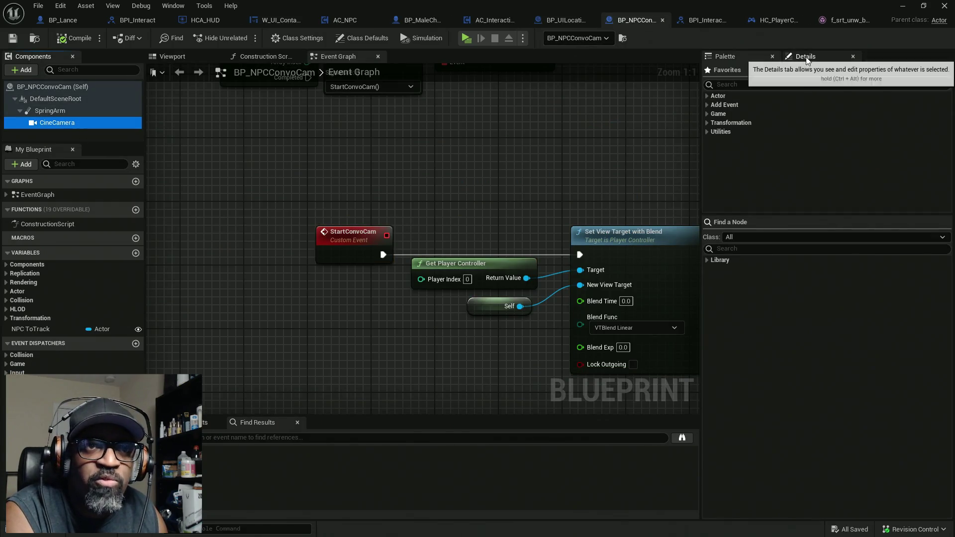
left_click(805, 57)
left_click_drag(636, 194, 484, 176)
left_click_drag(703, 267, 597, 267)
left_click(856, 268)
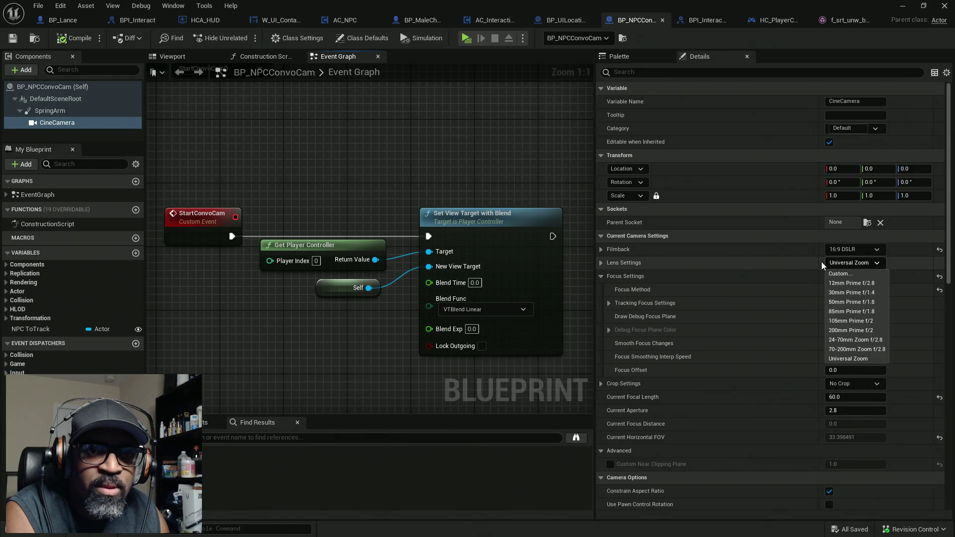
left_click(848, 250)
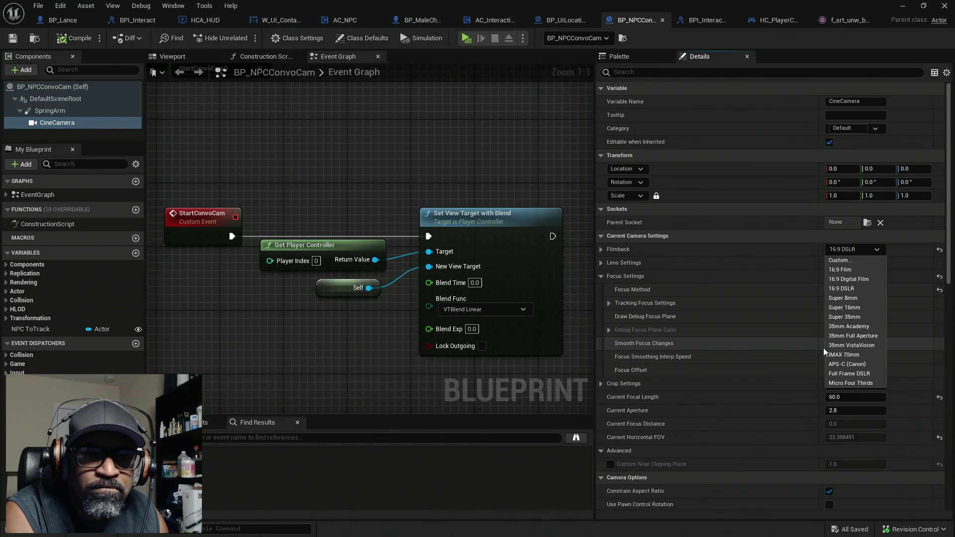
left_click(850, 354)
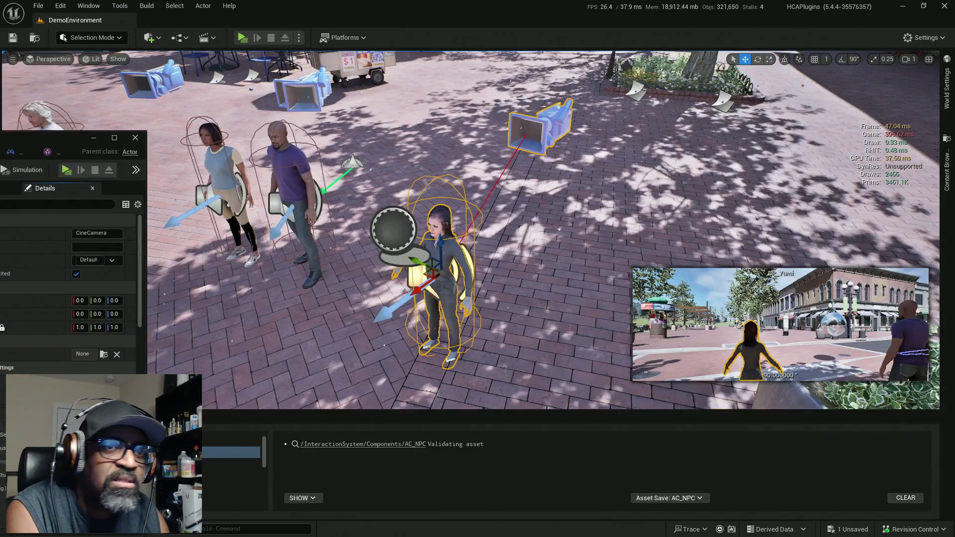
mouse_move(59, 137)
left_mouse_down()
mouse_move(174, 80)
mouse_move(309, 73)
mouse_move(316, 65)
mouse_move(279, 48)
left_mouse_up()
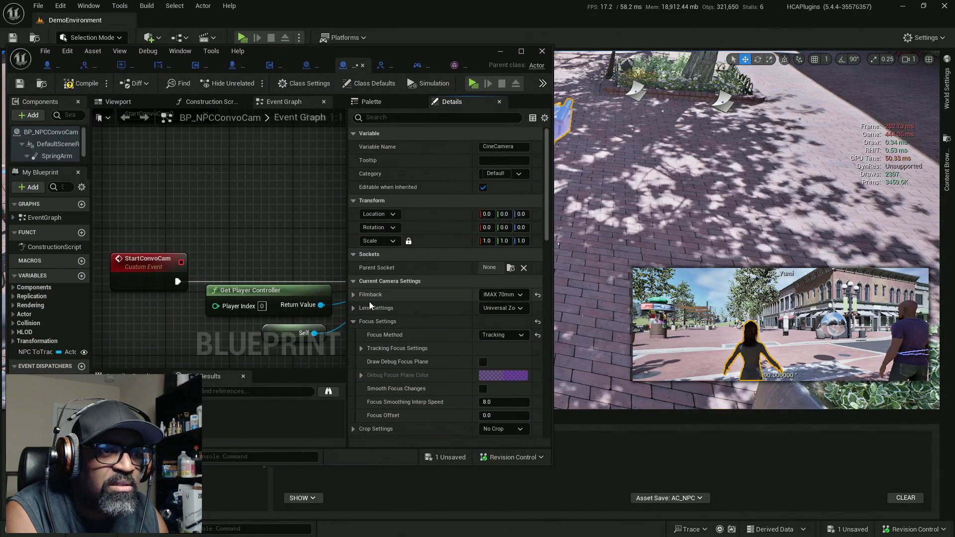
Preview the Full Frame DSLR filmback, then switch back to IMAX 70mm.
left_click(494, 296)
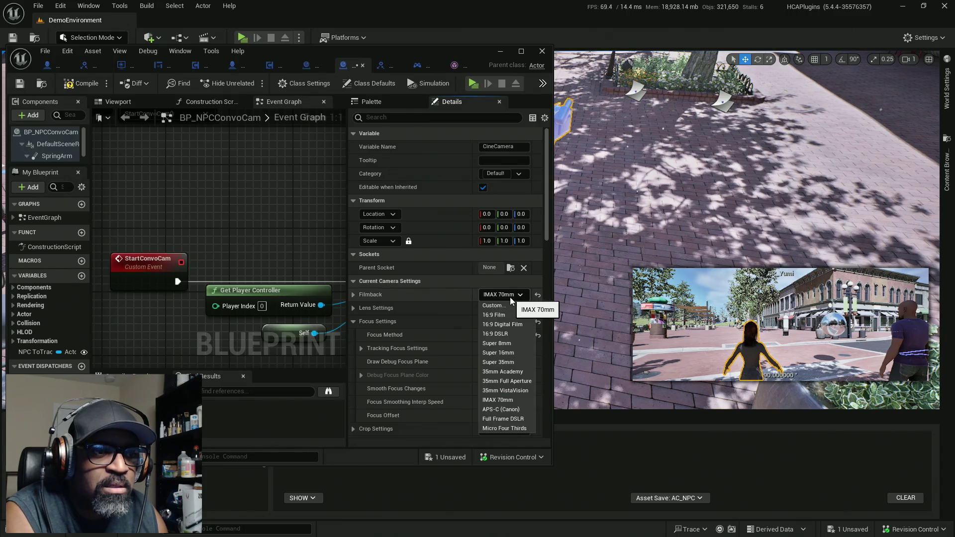
left_click(524, 420)
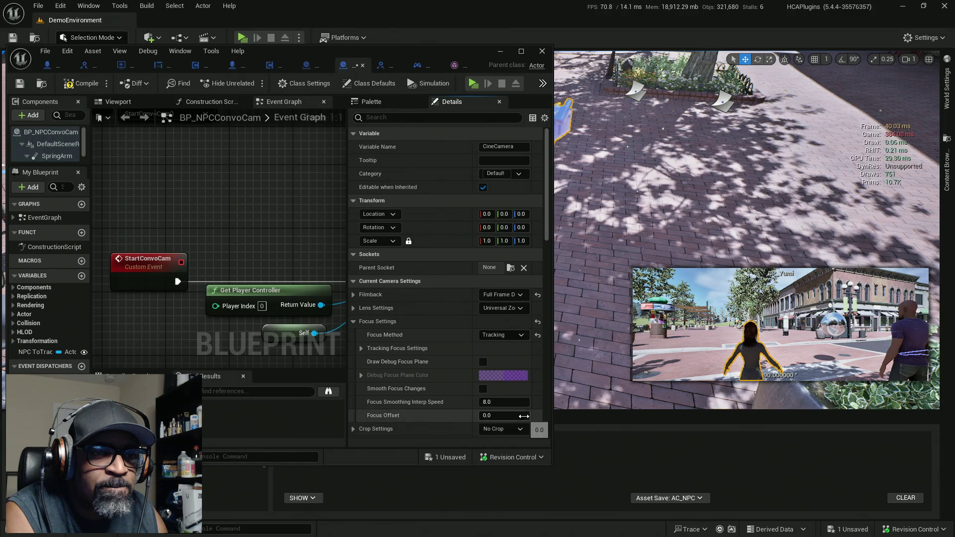
left_click(518, 297)
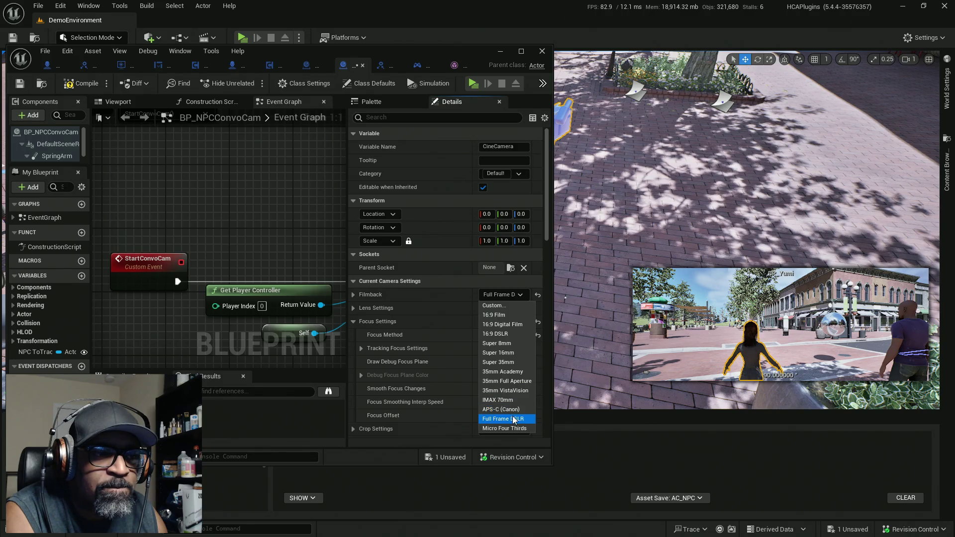
left_click(503, 401)
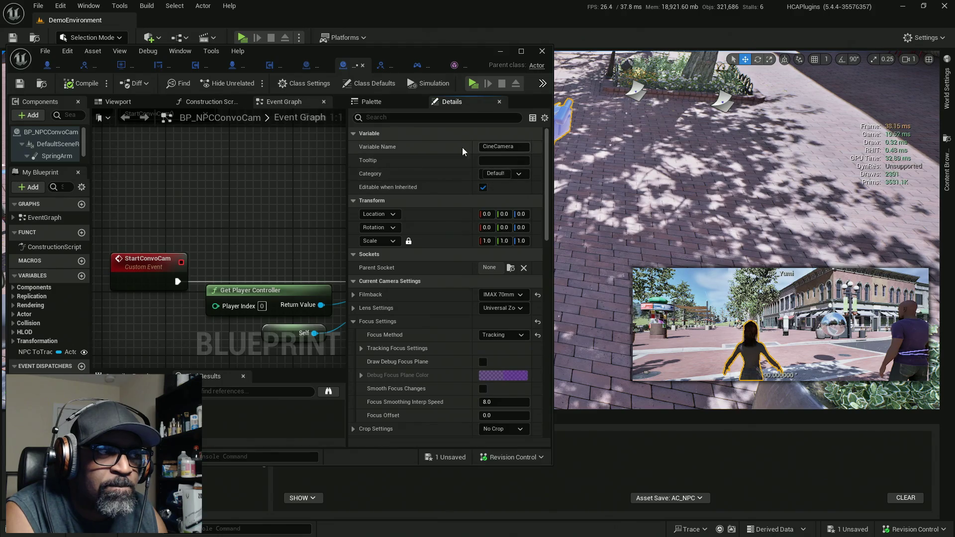
Set the filmback to 16:9 DSLR, leave the lens preset unchanged, and maximize the editor.
scroll(63, 160, "down", 1)
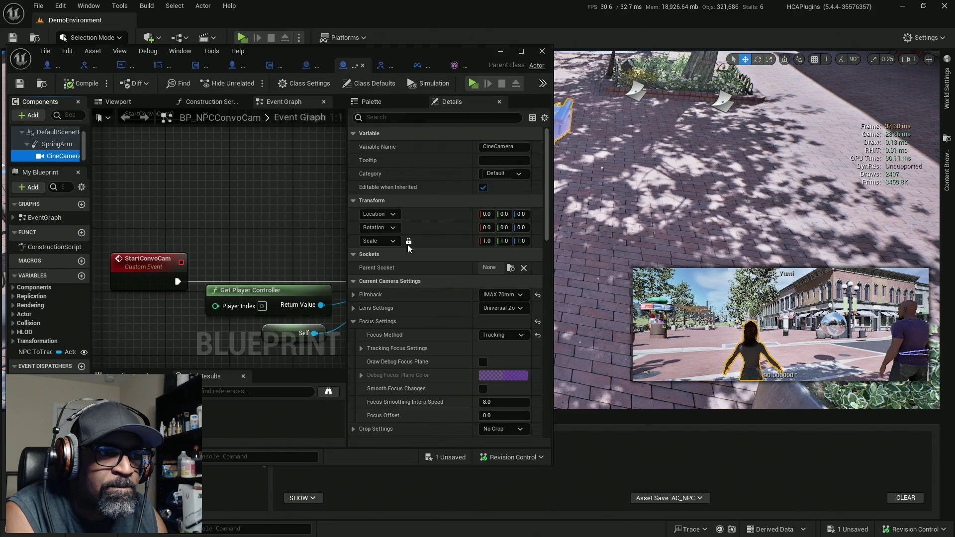
scroll(507, 306, "down", 1)
left_click(524, 279)
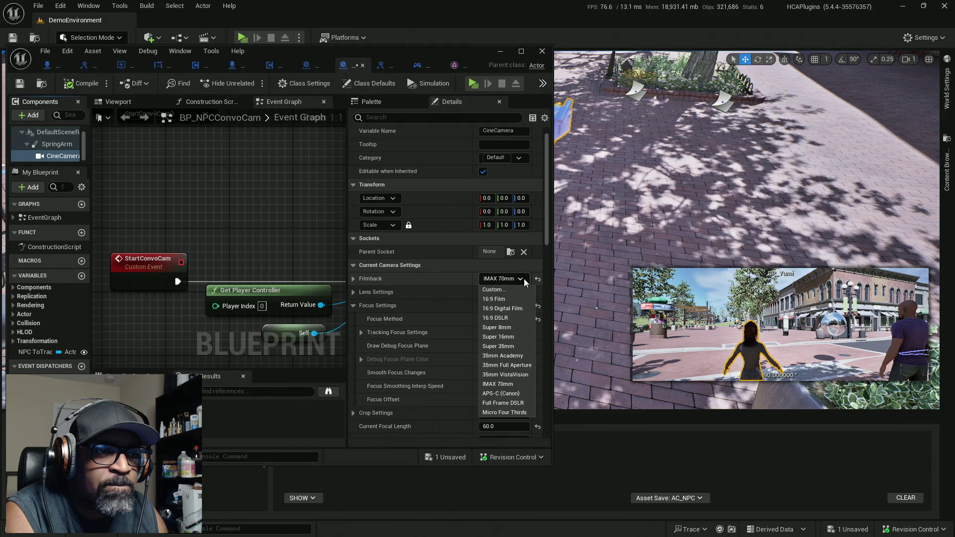
left_click(504, 319)
left_click(490, 294)
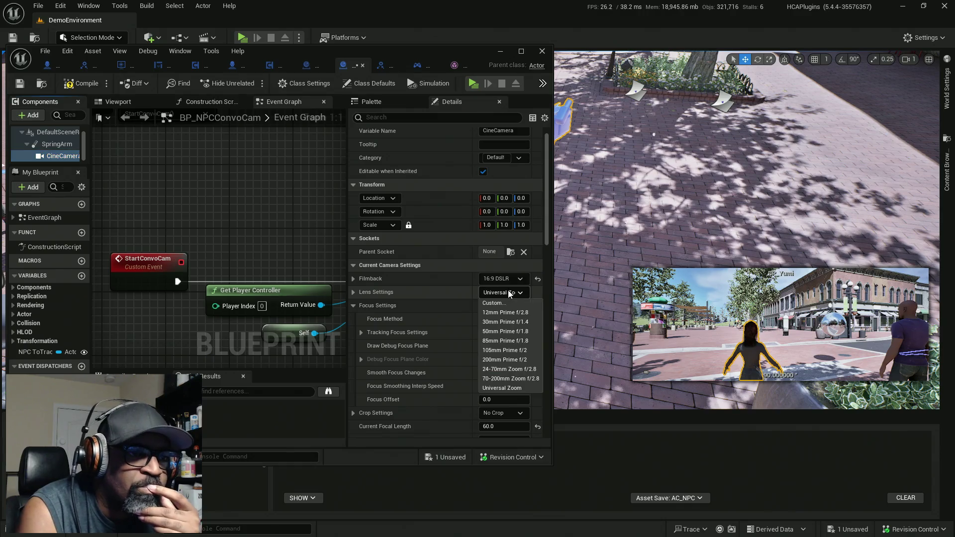
left_click(417, 289)
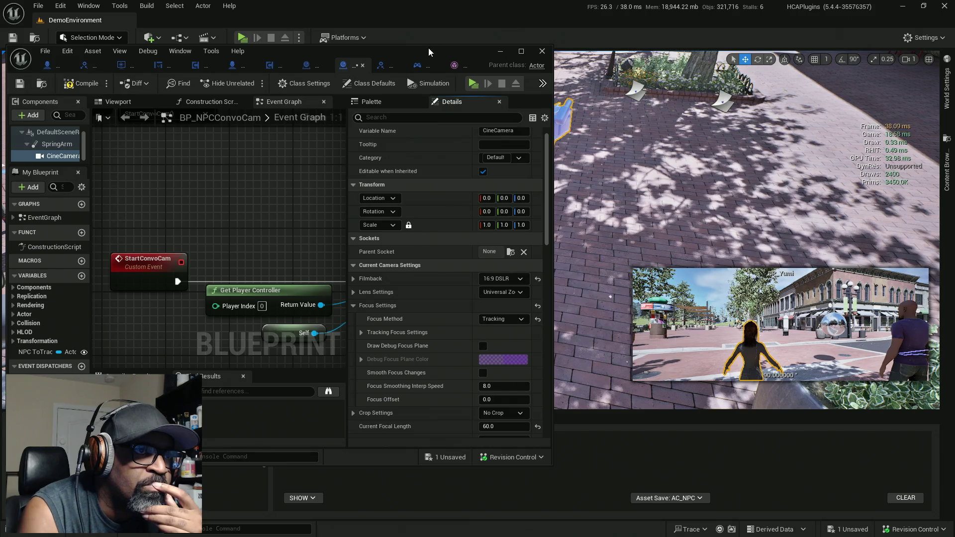
left_click(520, 52)
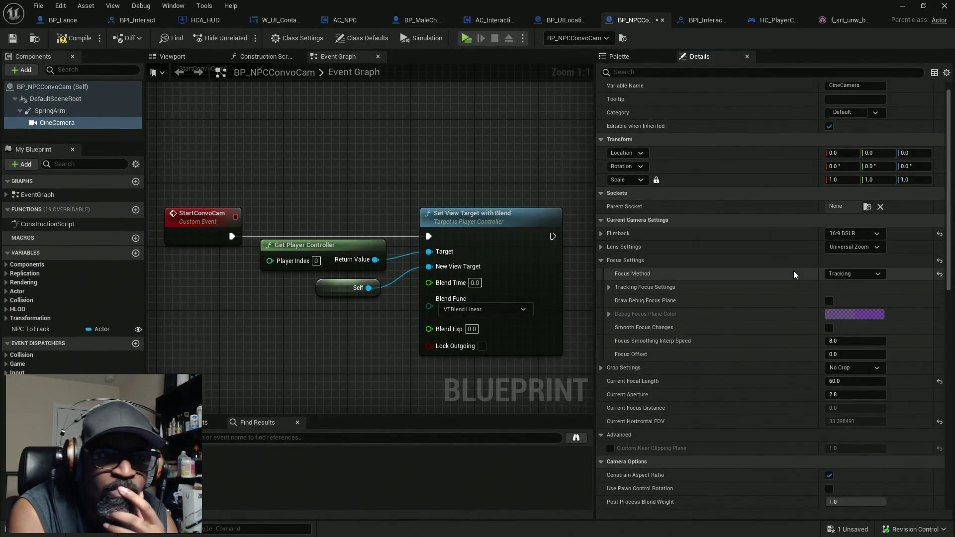
Expand Lens Settings and Crop Settings and choose the 1.77 (16:9) crop ratio.
left_click(602, 247)
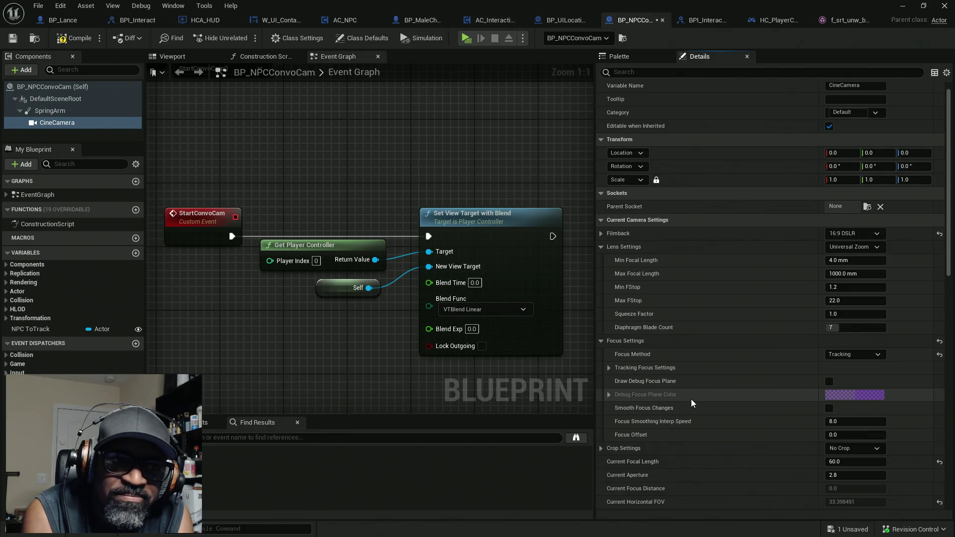
scroll(691, 399, "down", 2)
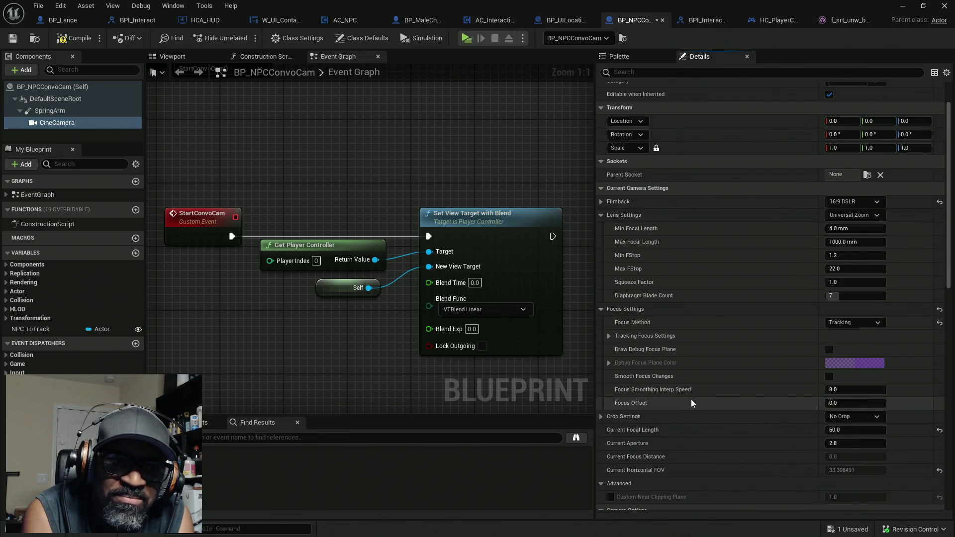
scroll(691, 399, "down", 2)
left_click(601, 386)
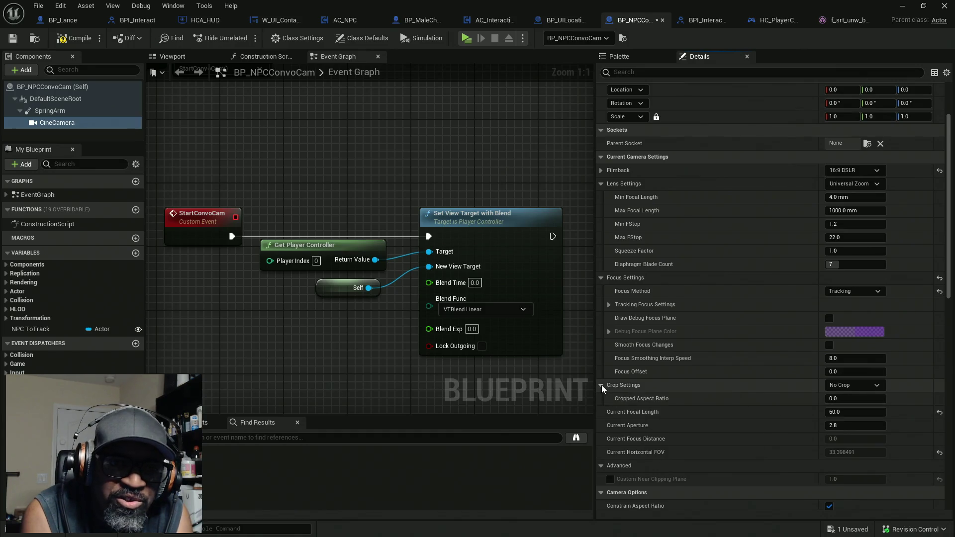
left_click(879, 389)
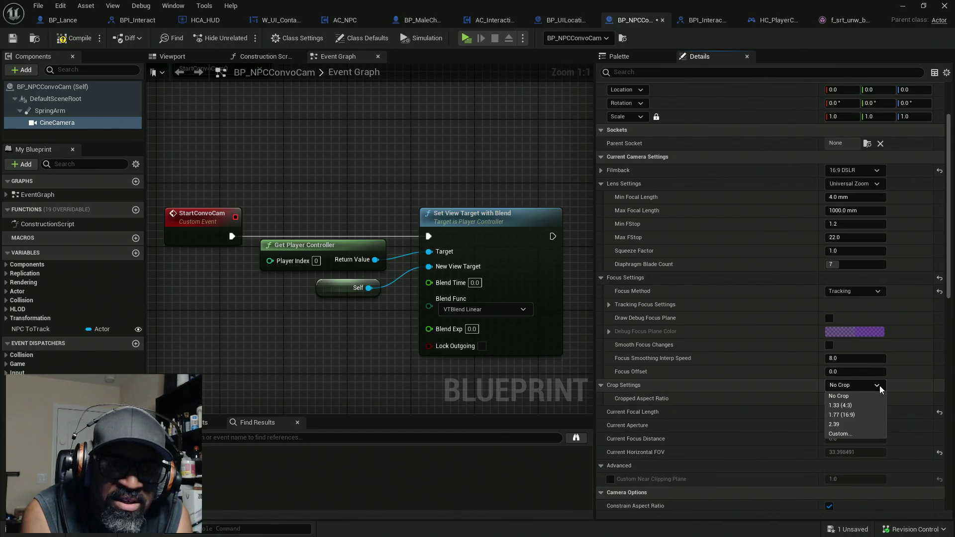
left_click(858, 416)
mouse_move(675, 5)
left_mouse_down()
mouse_move(335, 49)
mouse_move(289, 47)
mouse_move(317, 38)
mouse_move(309, 40)
left_mouse_up()
Try the 1.33 (4:3) crop ratio, moving the Blueprint window off-screen and back.
scroll(437, 299, "down", 3)
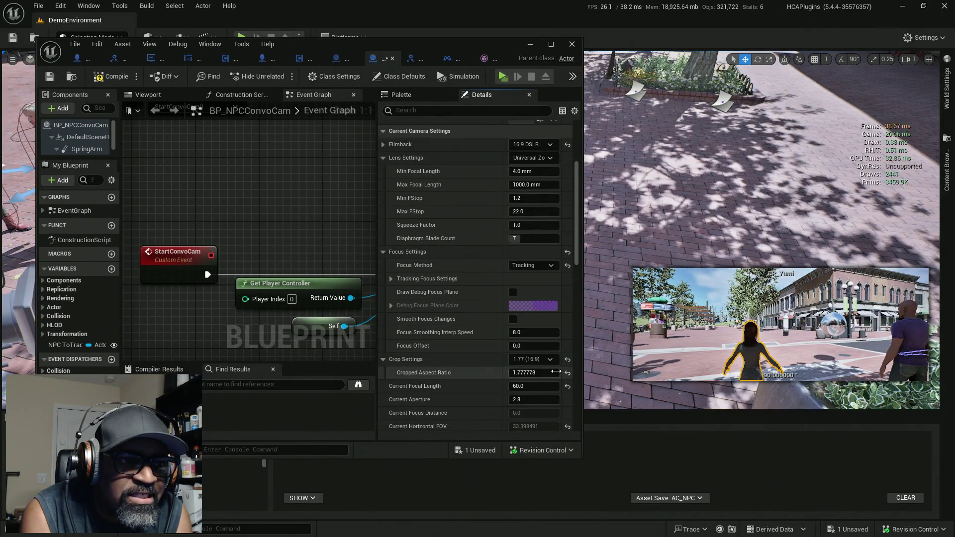
left_click(552, 360)
left_click(532, 382)
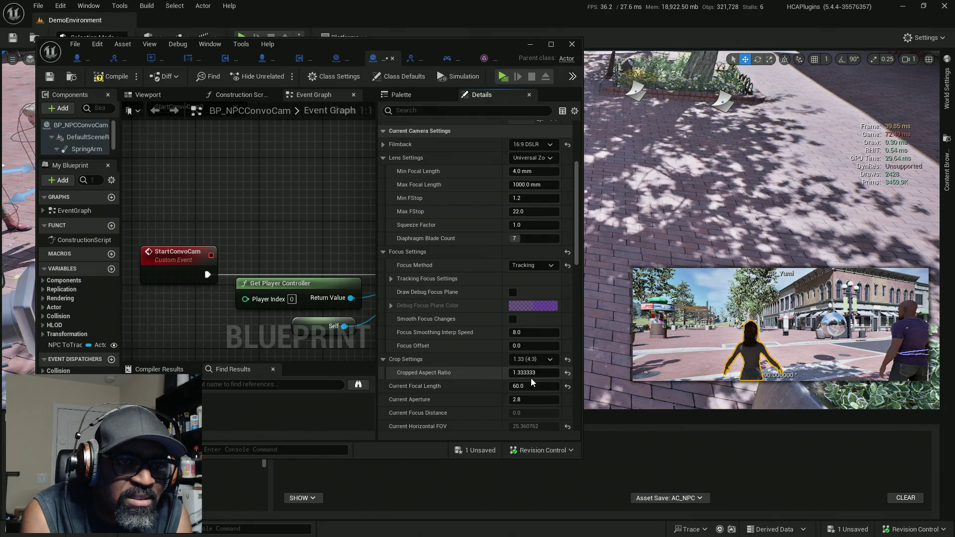
left_click_drag(417, 54, 0, 53)
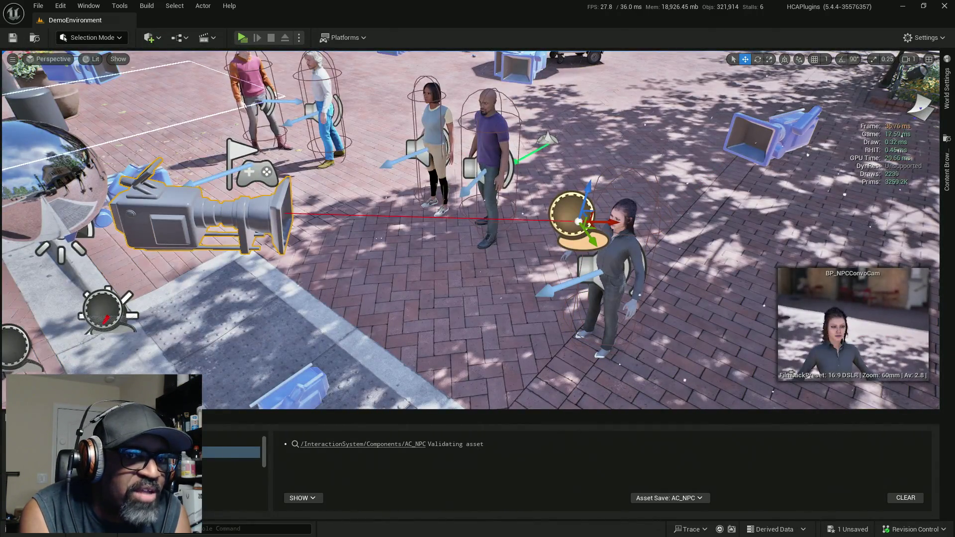
mouse_move(0, 112)
left_mouse_down()
mouse_move(504, 112)
mouse_move(507, 102)
mouse_move(436, 81)
left_mouse_up()
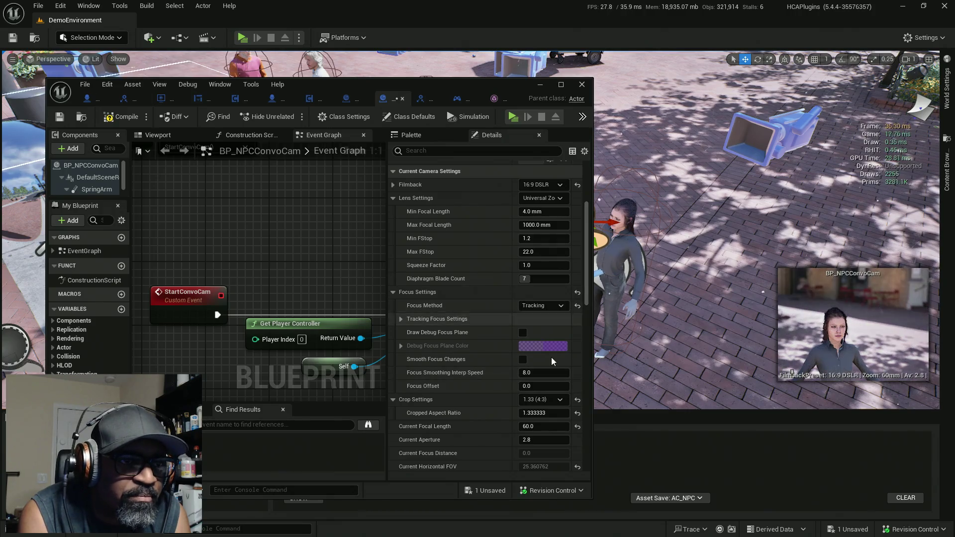
Compare the 16:9 and 2.39 crops, then set No Crop and collapse Crop Settings.
left_click(561, 400)
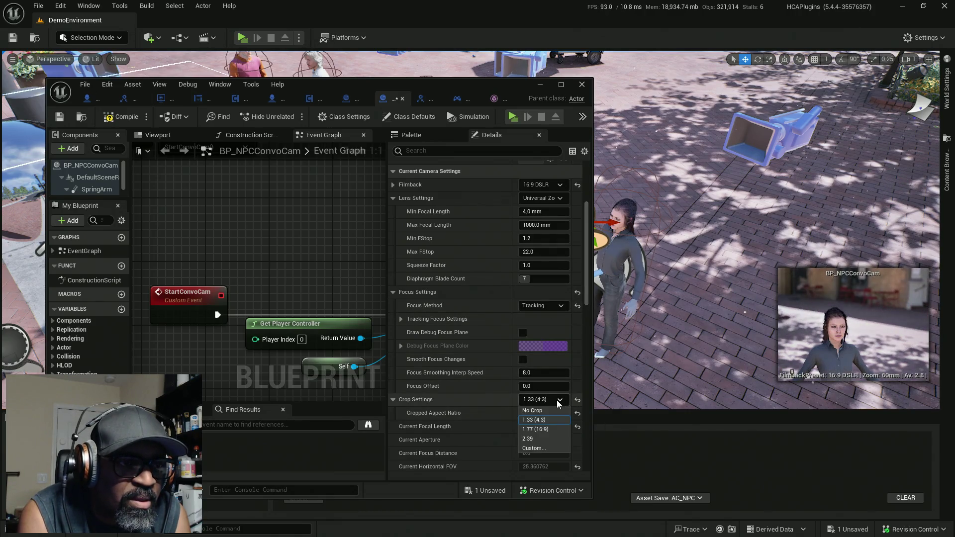
left_click(550, 430)
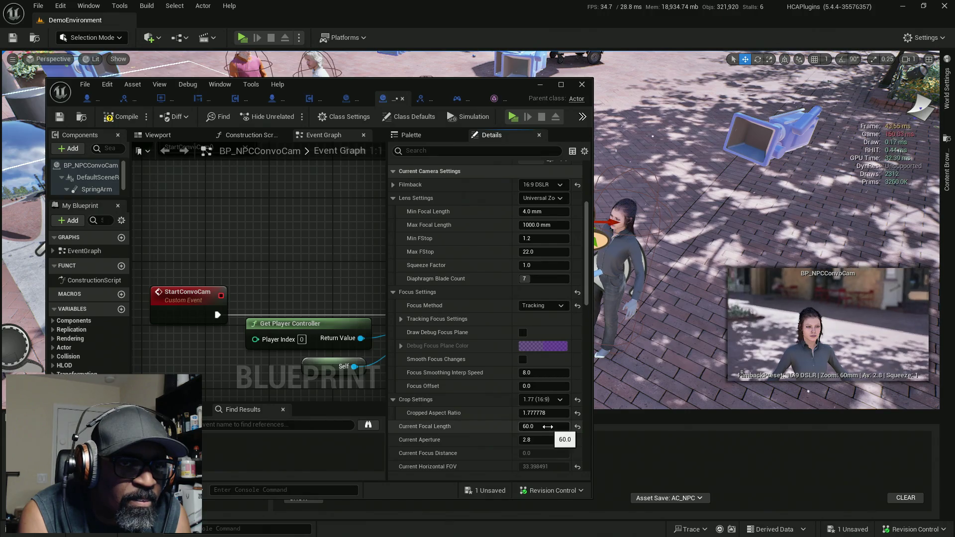
left_click(559, 403)
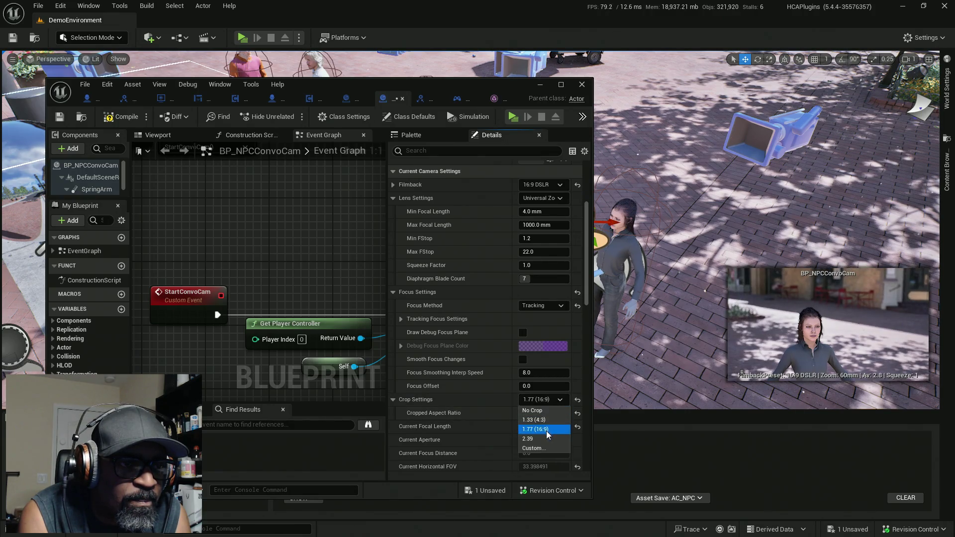
left_click(545, 439)
left_click(548, 399)
left_click(539, 409)
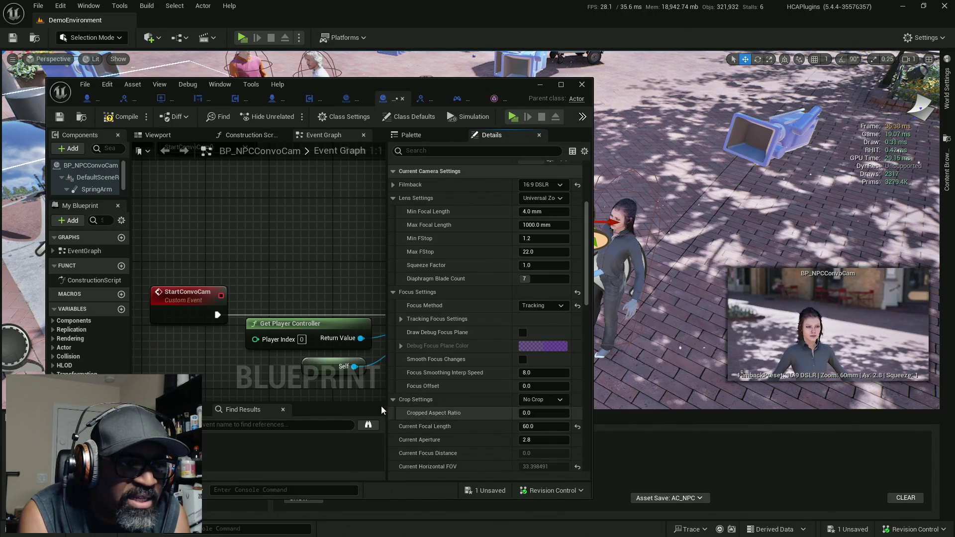
left_click(394, 400)
scroll(432, 402, "down", 3)
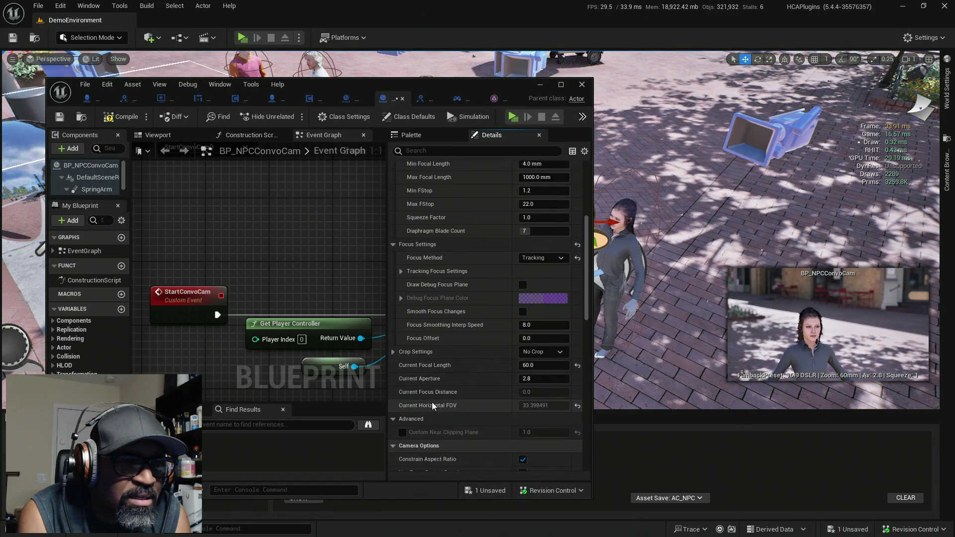
scroll(432, 402, "up", 6)
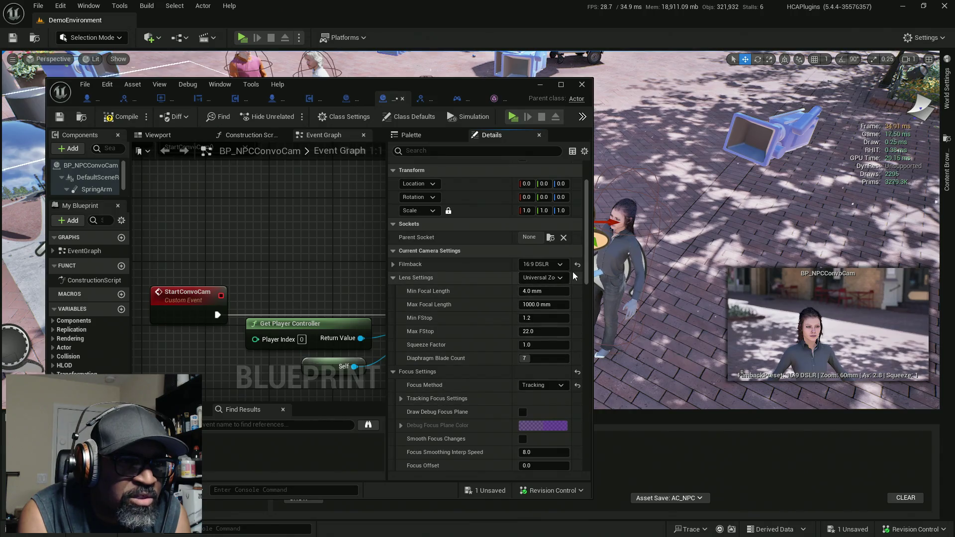
left_click(557, 264)
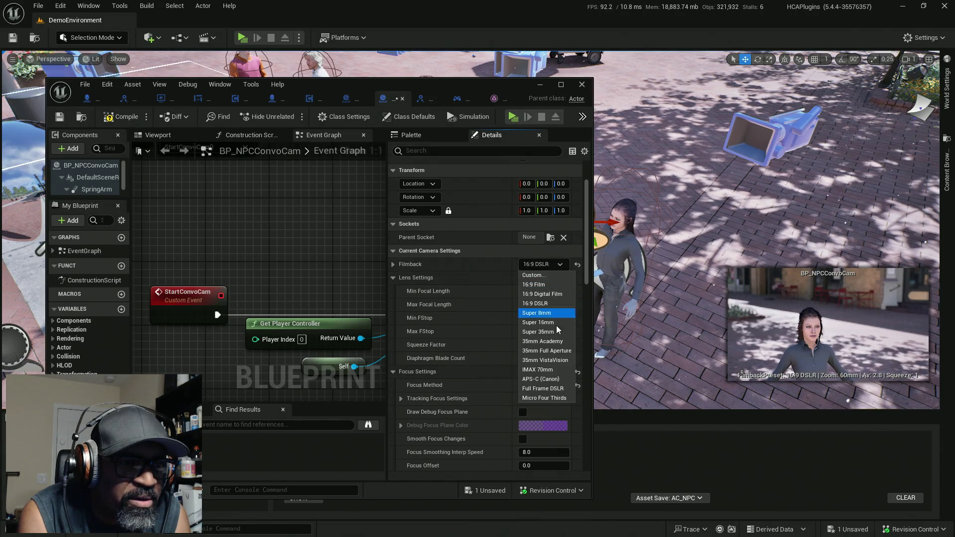
left_click(549, 371)
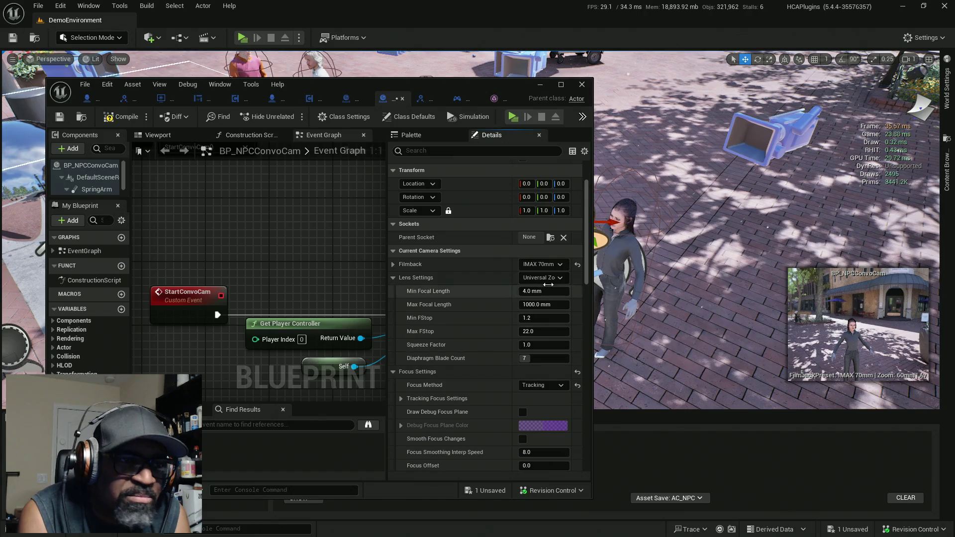
left_click(558, 265)
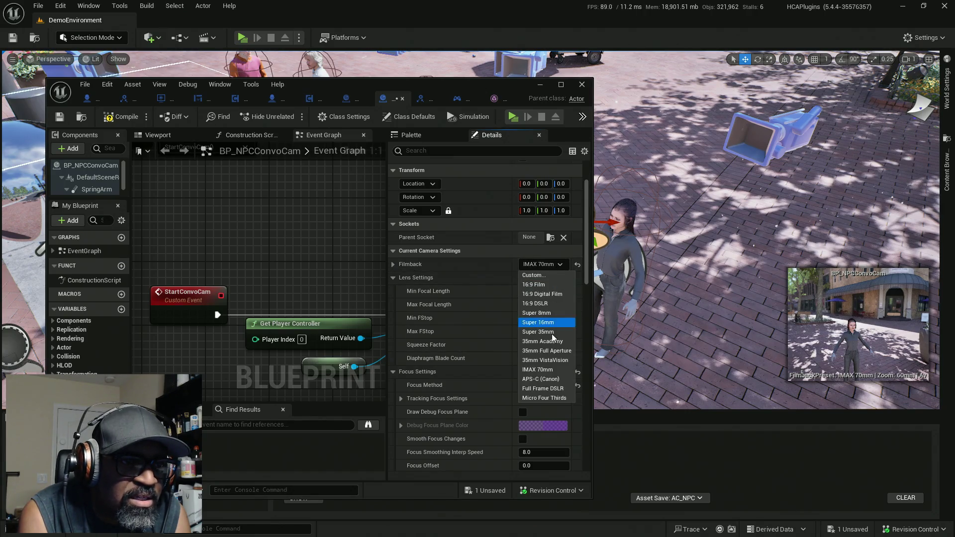
left_click(543, 388)
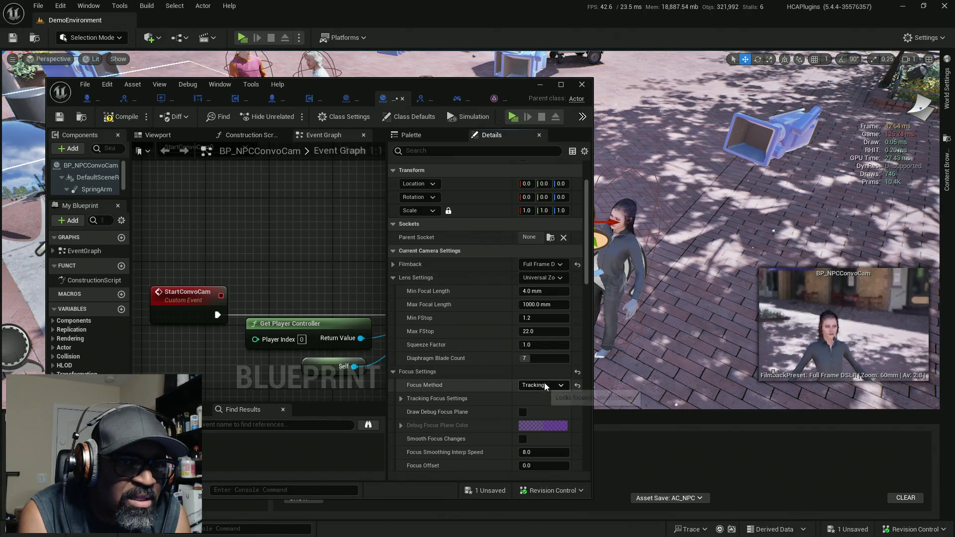
left_click(549, 266)
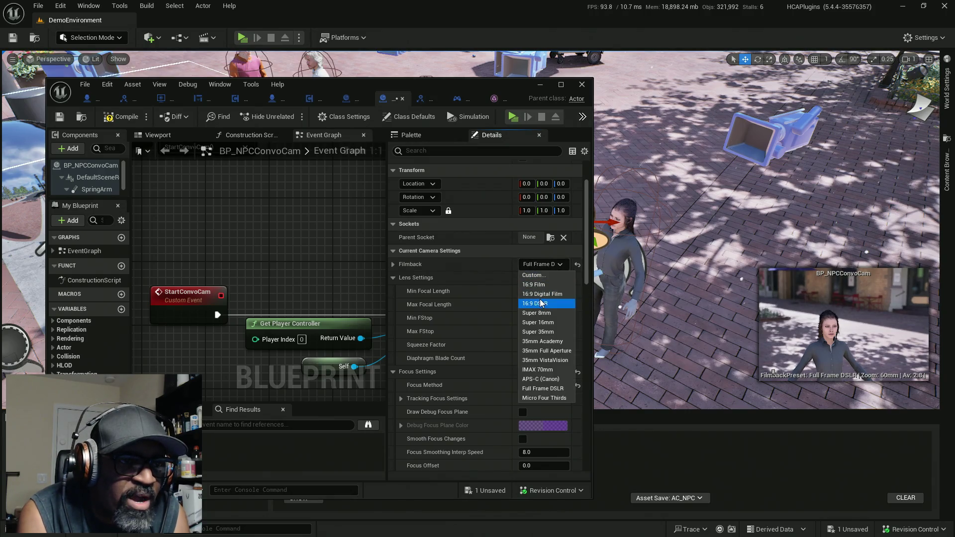
key("Up")
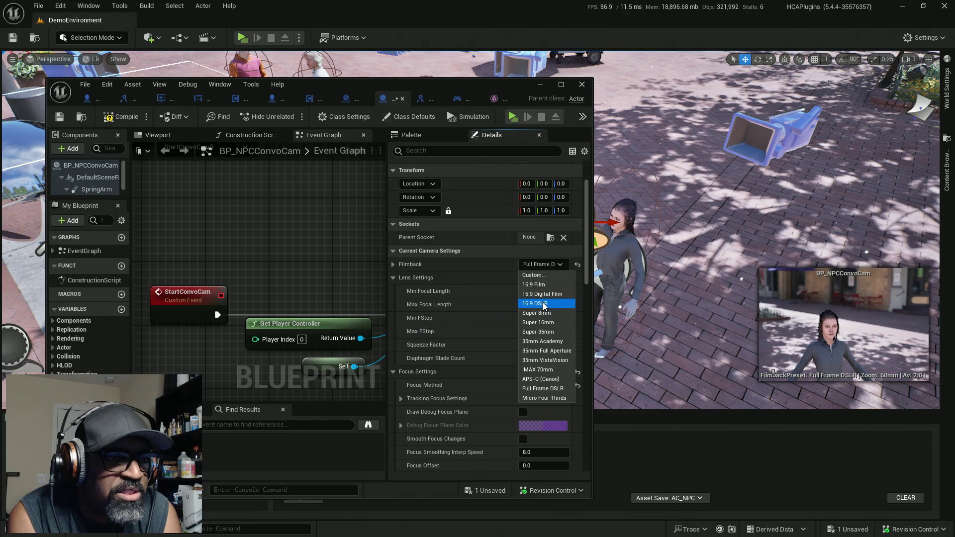
left_click(544, 303)
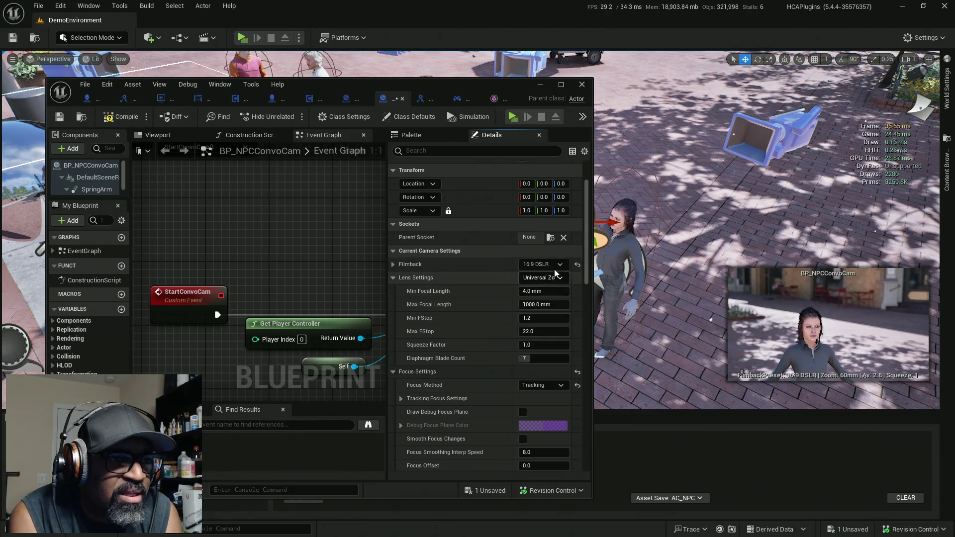
left_click(554, 268)
left_click(544, 291)
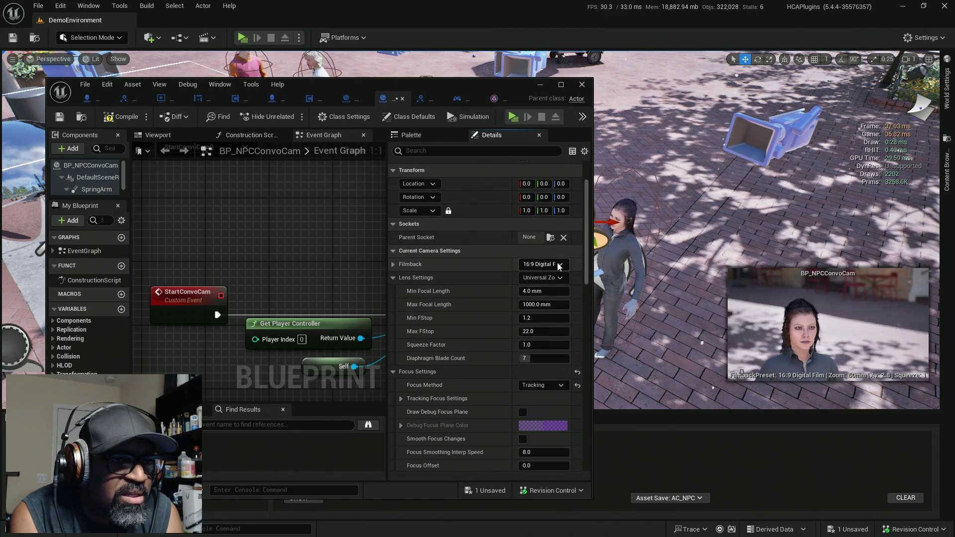
left_click(557, 265)
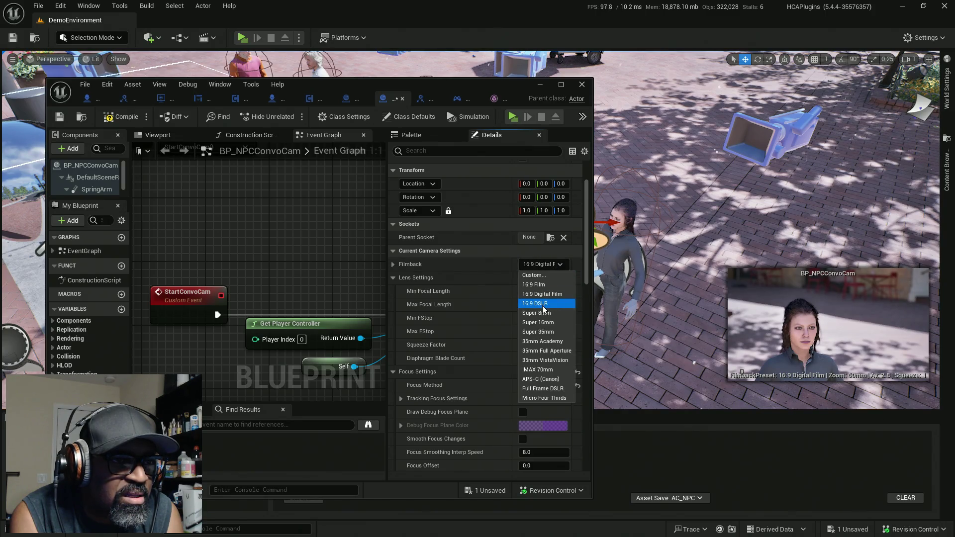
left_click(546, 360)
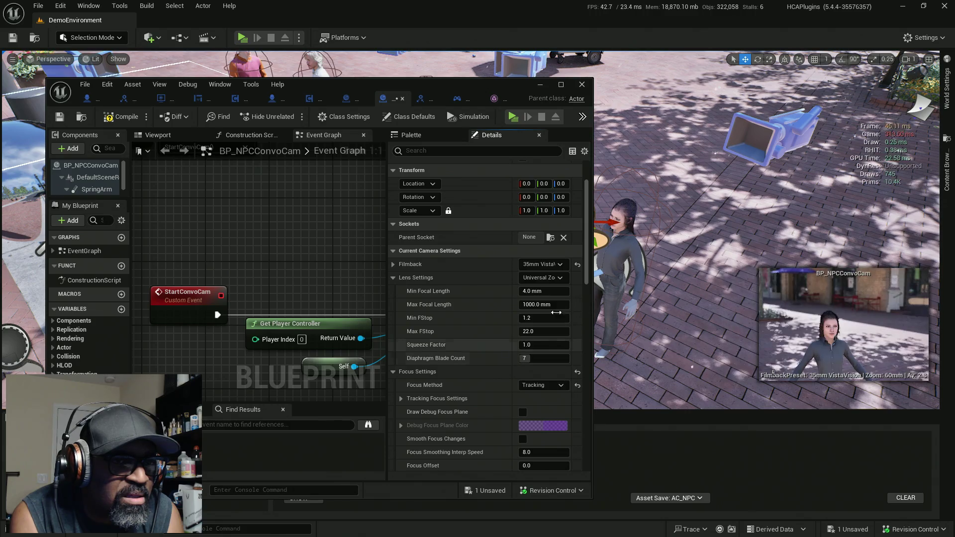
left_click(565, 265)
left_click(540, 303)
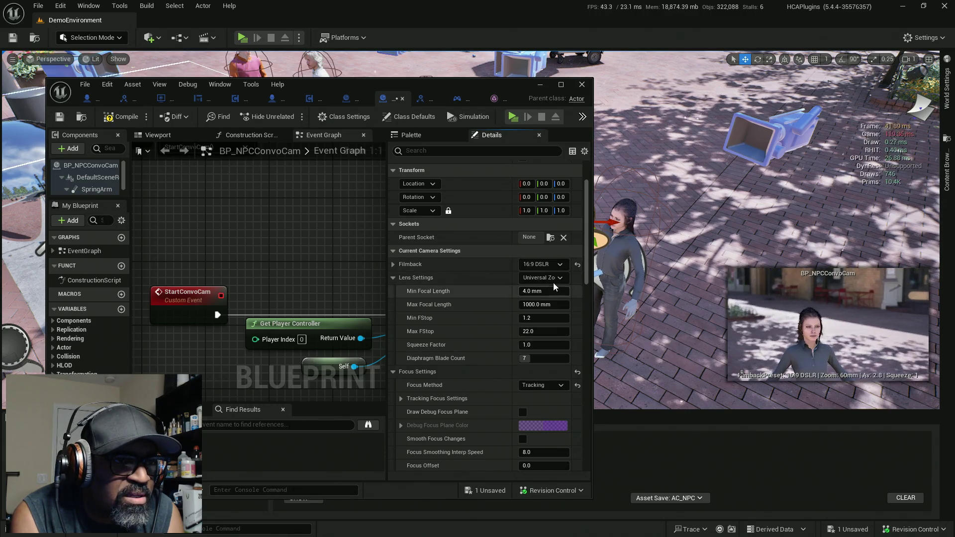
left_click(557, 280)
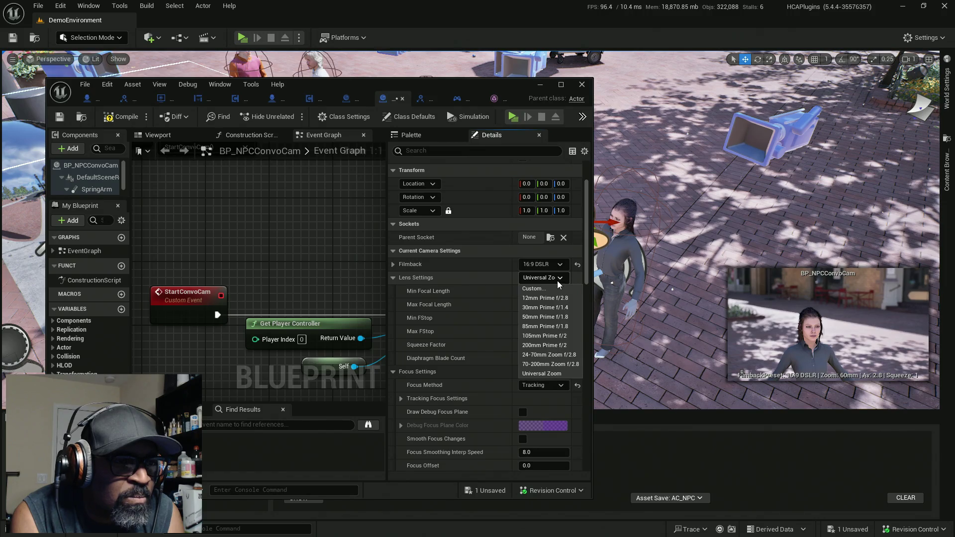
Keep the Universal Zoom lens, scroll through the Details panel, and maximize the Blueprint editor.
left_click(487, 277)
scroll(490, 302, "down", 8)
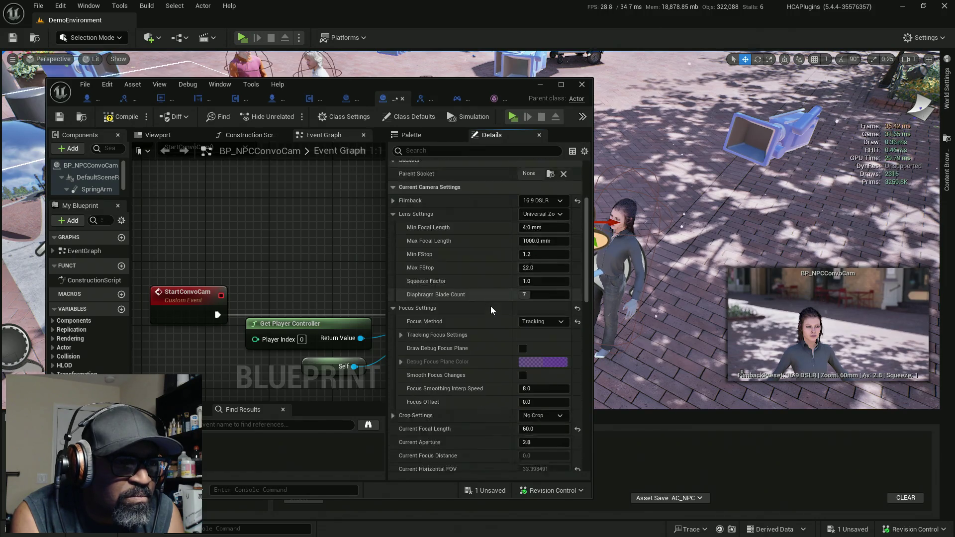
scroll(491, 301, "down", 1)
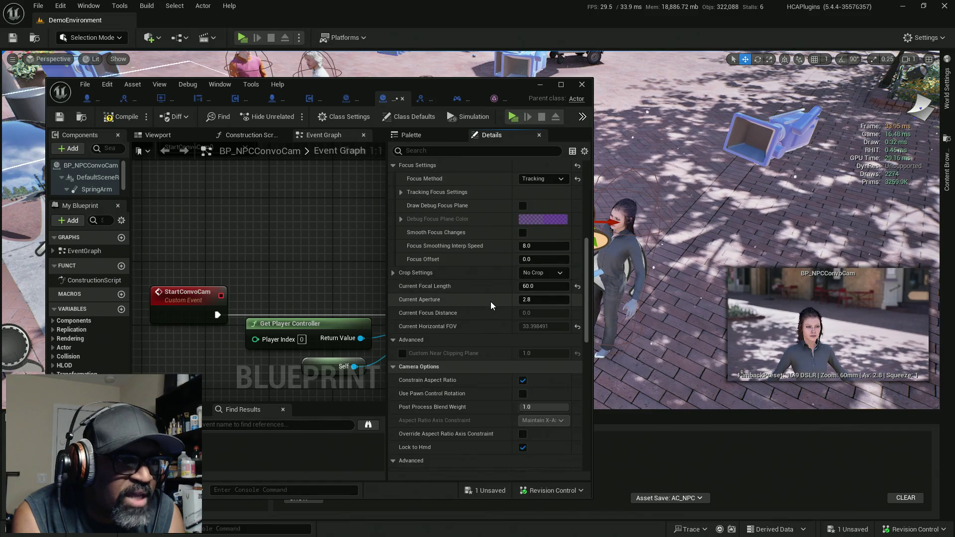
scroll(478, 333, "down", 4)
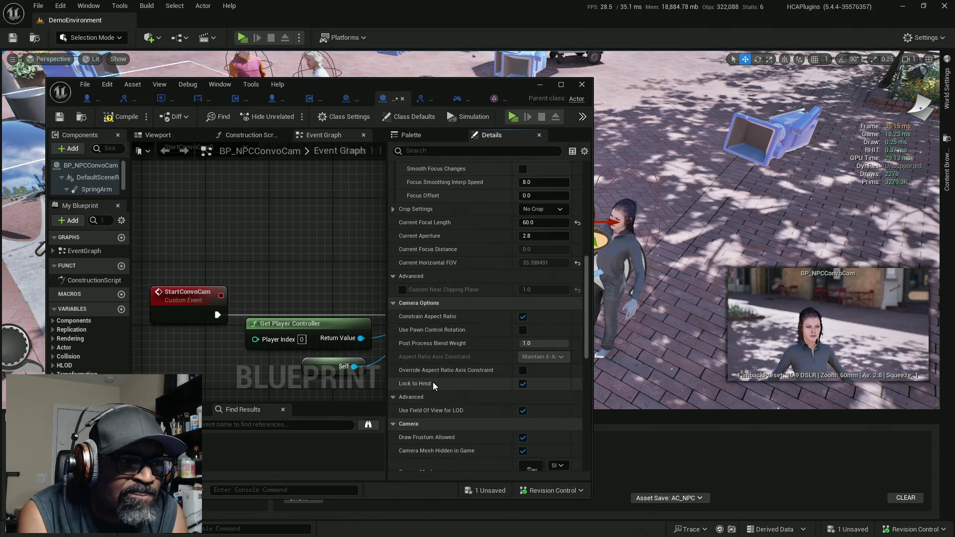
scroll(480, 351, "down", 5)
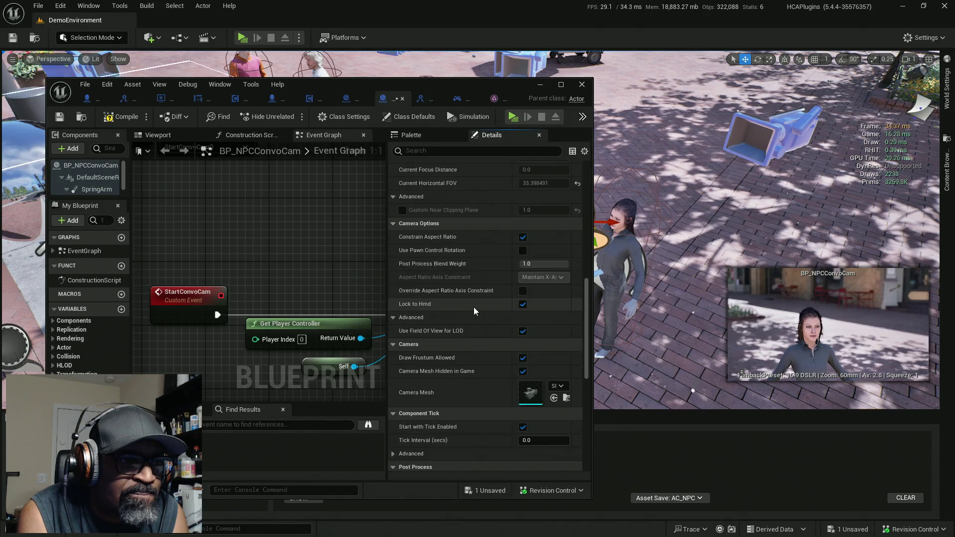
scroll(473, 307, "down", 6)
scroll(474, 309, "down", 3)
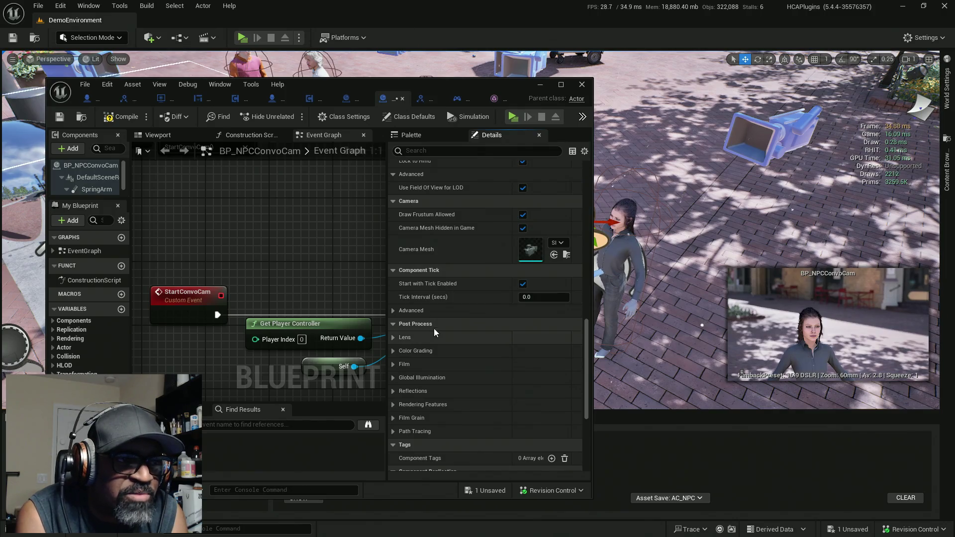
scroll(485, 327, "down", 5)
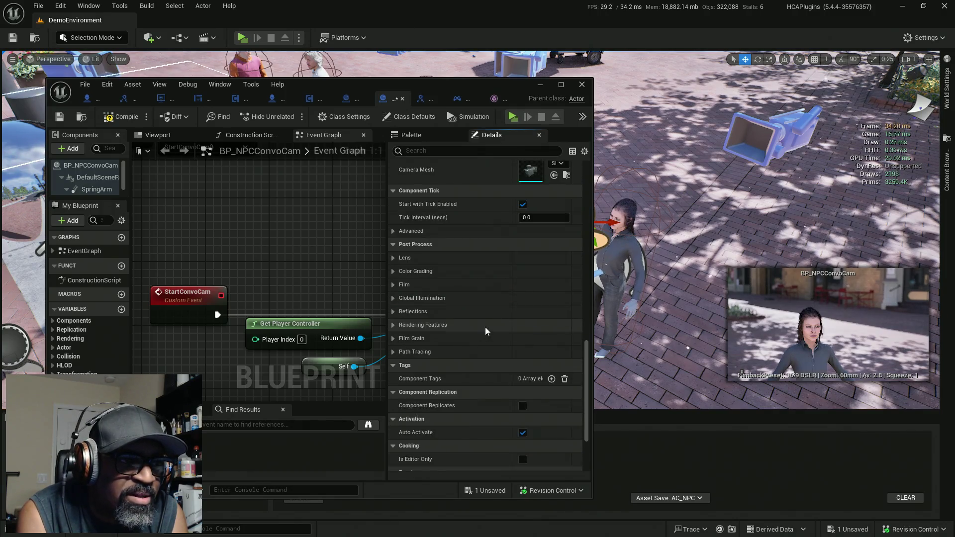
scroll(486, 334, "down", 1)
scroll(485, 330, "down", 5)
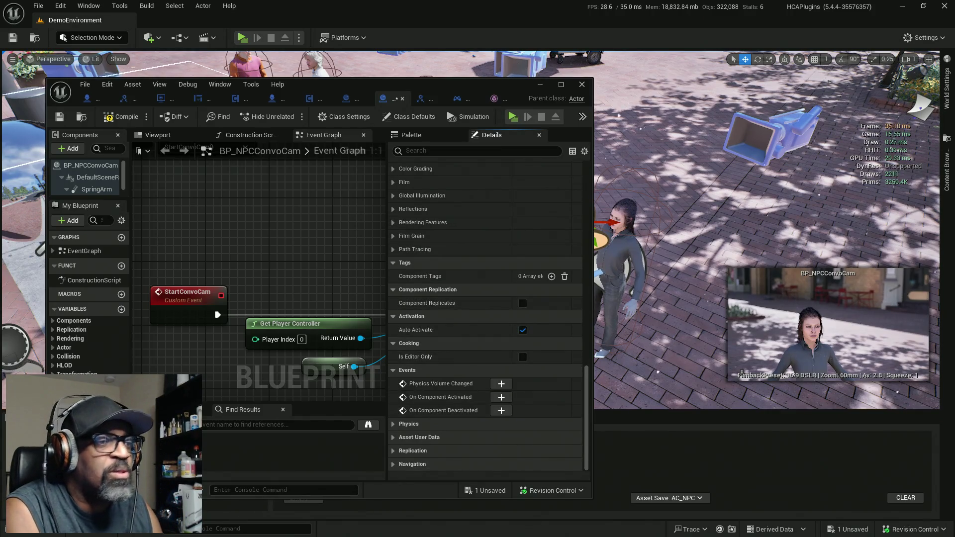
key("alt+Tab")
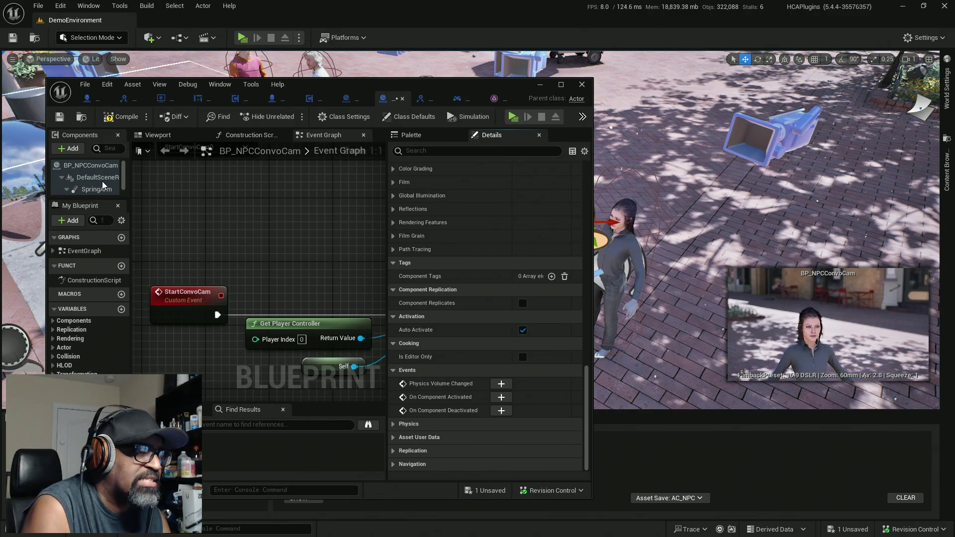
left_click(560, 84)
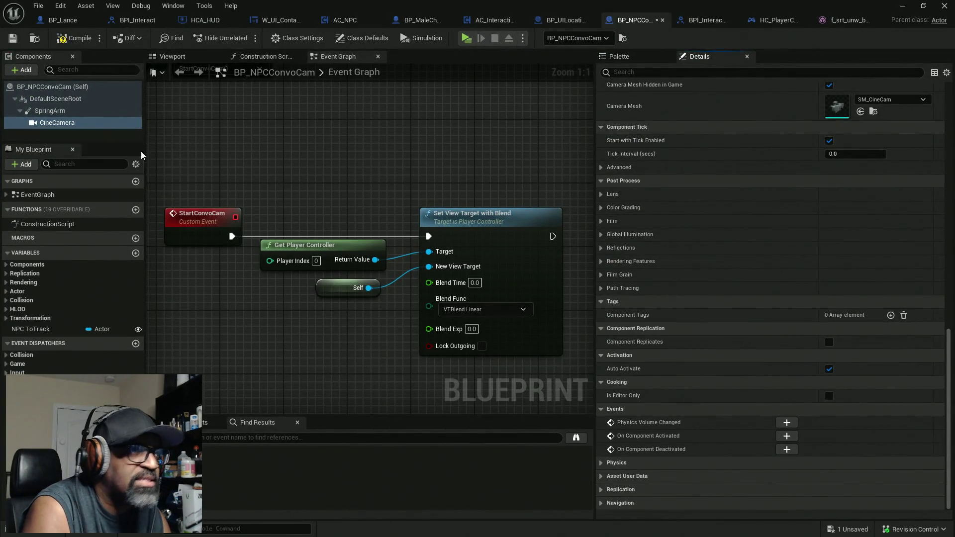
Pan the Event Graph right and restore the Blueprint editor to a floating window.
key("alt+Tab")
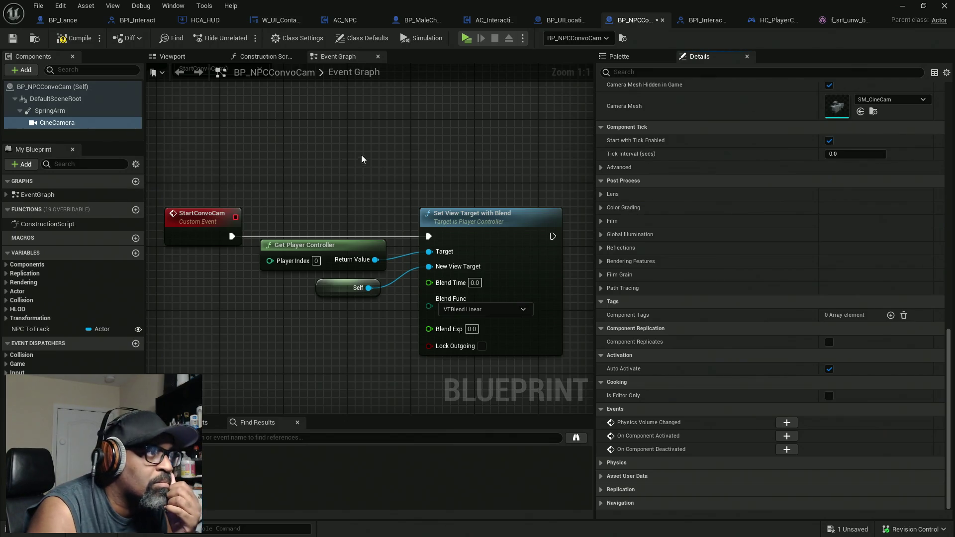
left_click_drag(371, 160, 418, 161)
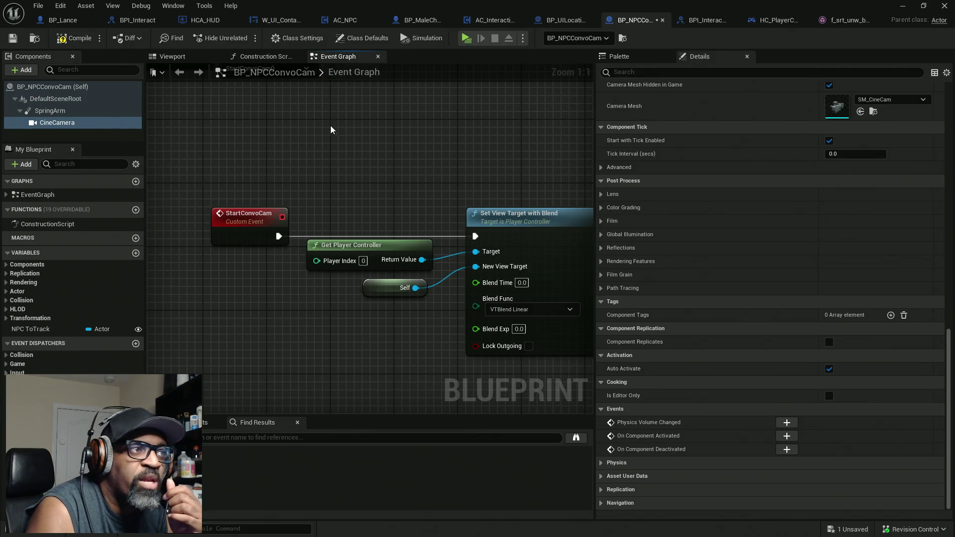
mouse_move(461, 4)
left_mouse_down()
mouse_move(346, 22)
mouse_move(274, 8)
mouse_move(451, 5)
left_mouse_up()
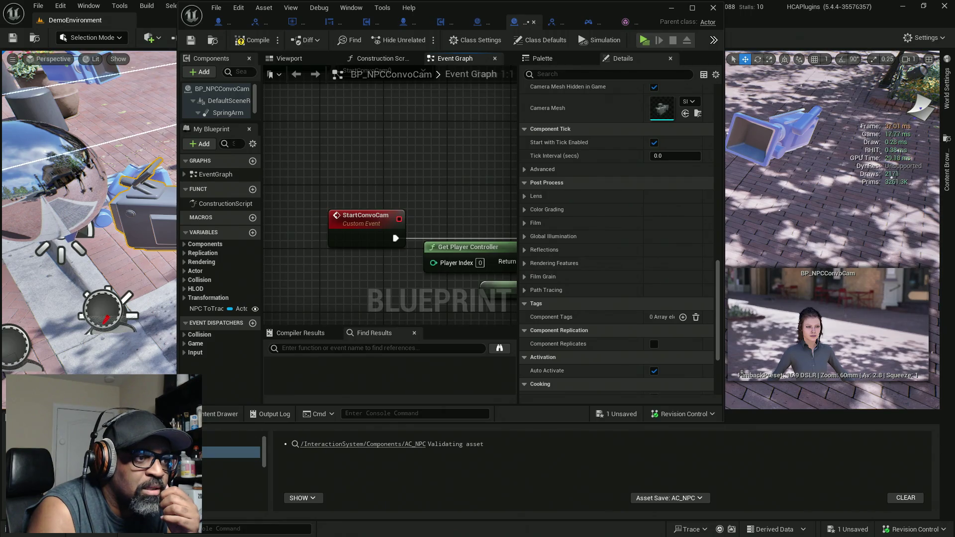
Widen the BP_NPCConvoCam Blueprint editor and select its CineCamera component.
left_click_drag(178, 224, 15, 224)
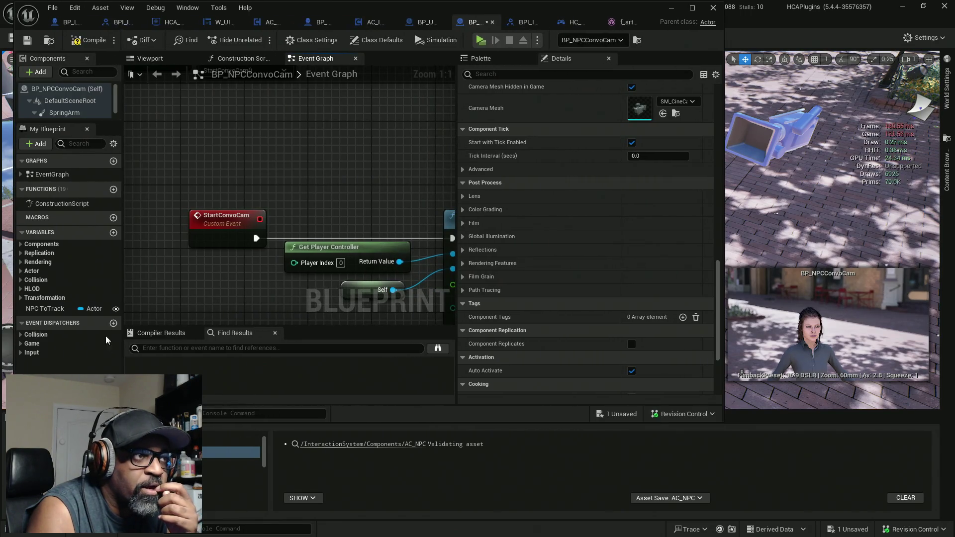
scroll(84, 114, "down", 1)
mouse_move(100, 122)
left_mouse_down()
mouse_move(102, 164)
mouse_move(102, 145)
left_mouse_up()
left_click(74, 125)
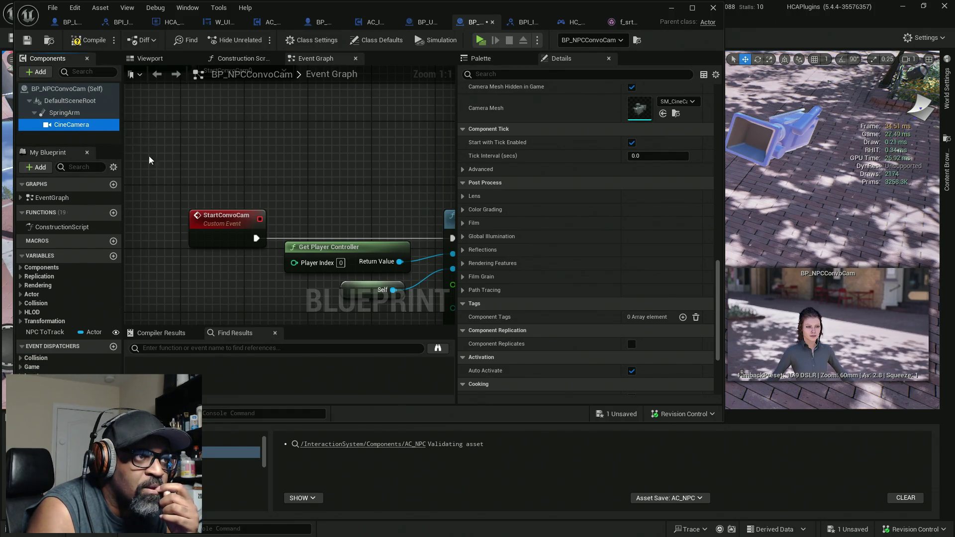
Expand the CineCamera's Crop Settings and browse the crop presets, still at No Crop.
scroll(643, 202, "up", 10)
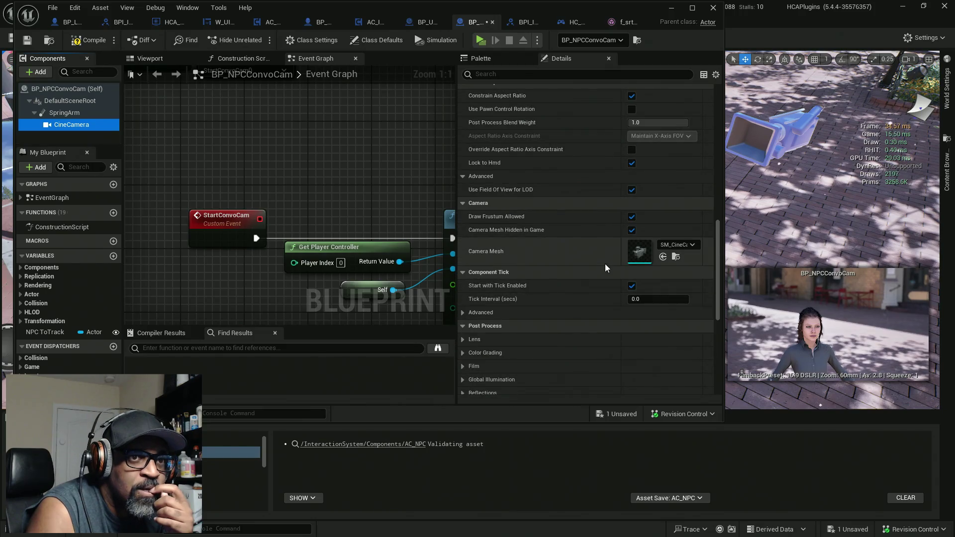
scroll(627, 259, "up", 4)
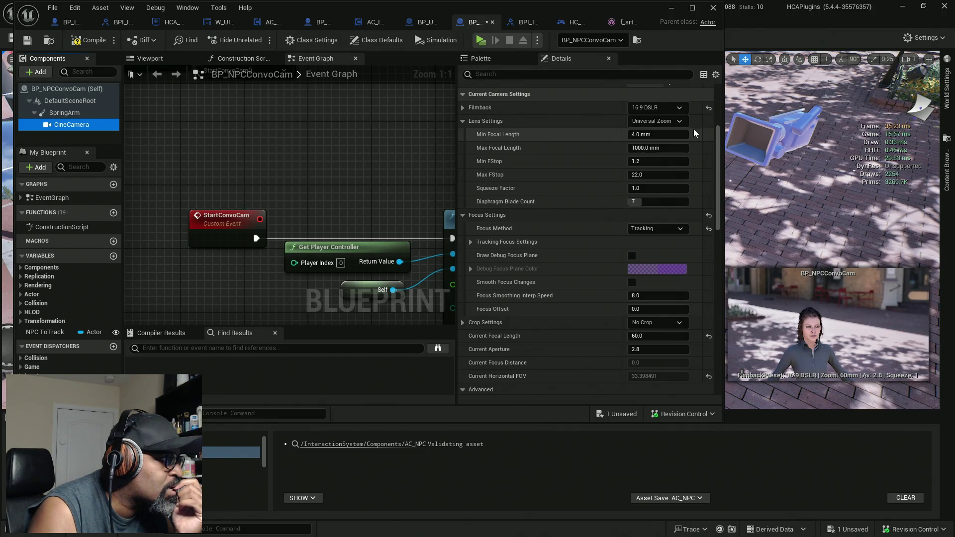
scroll(699, 205, "down", 2)
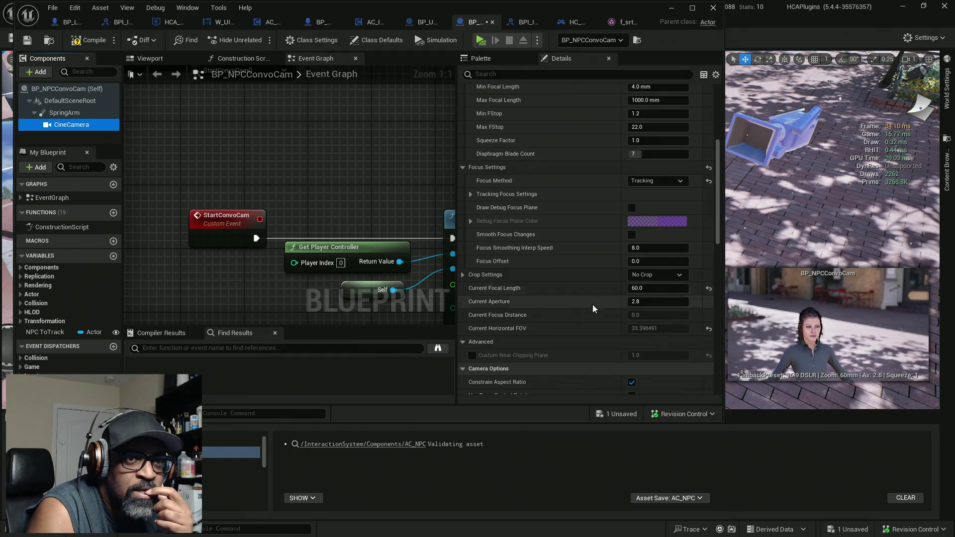
left_click(477, 278)
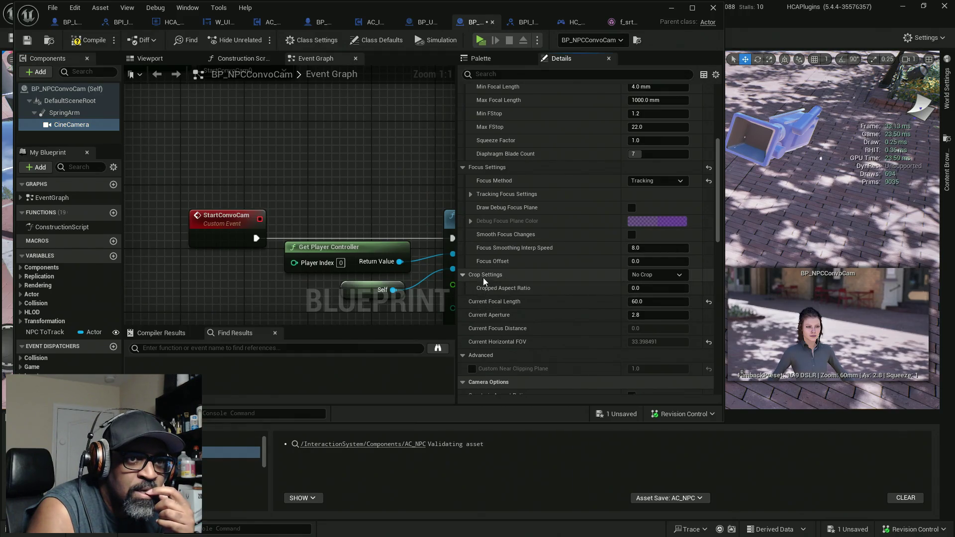
left_click(681, 276)
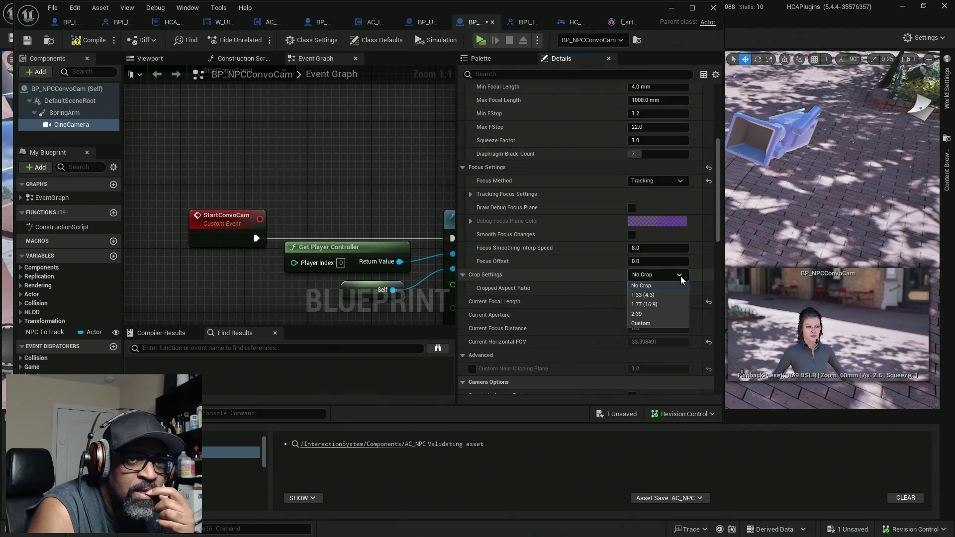
left_click(652, 321)
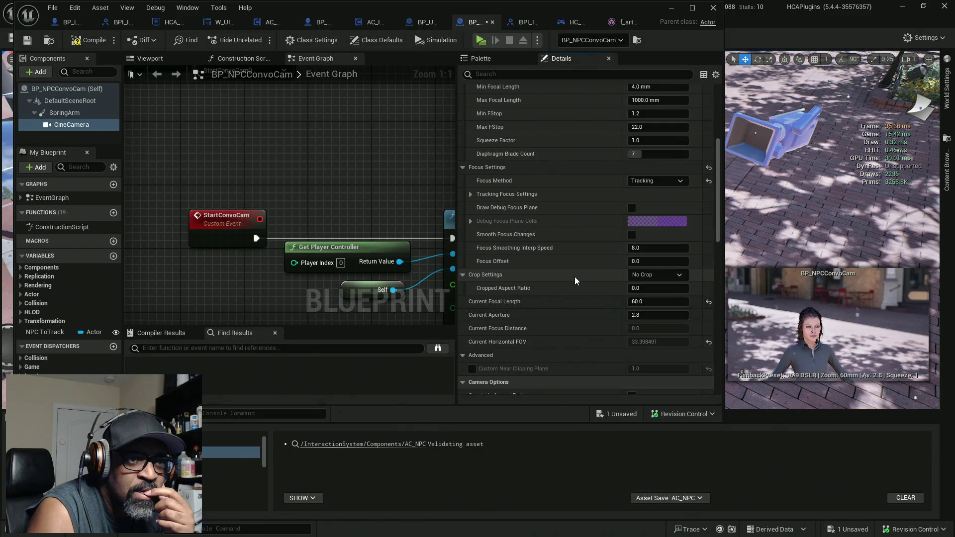
left_click(668, 275)
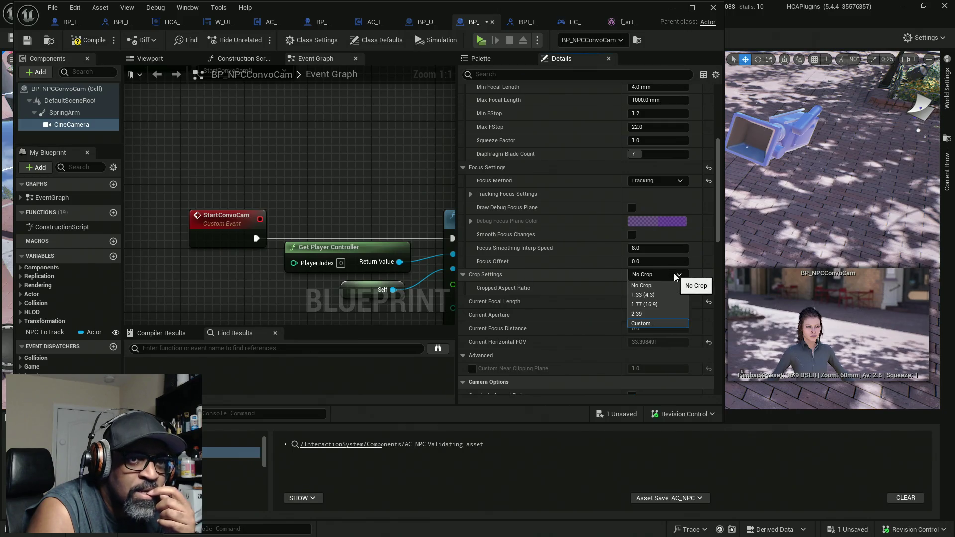
left_click(651, 326)
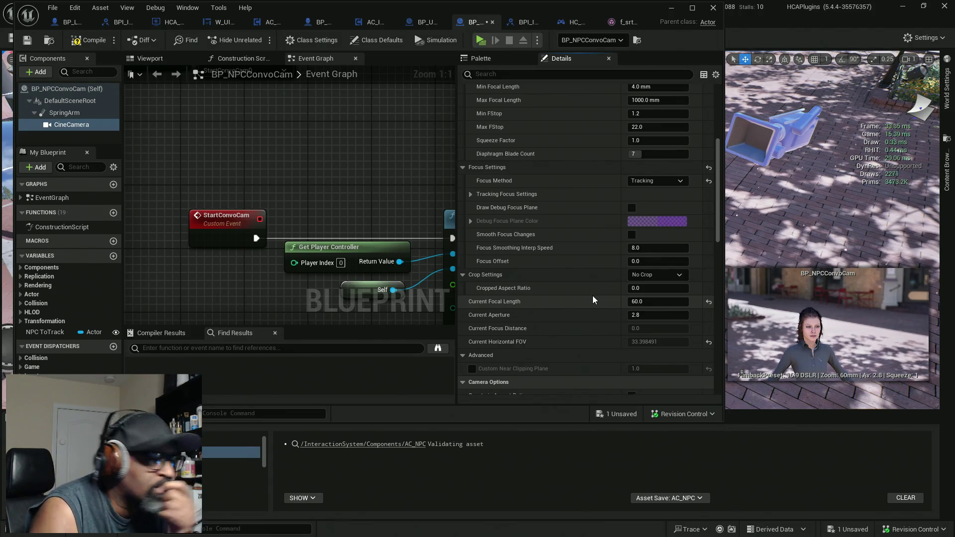
Switch the CineCamera's Cropped Aspect Ratio to Custom and set it to 2.35.
mouse_move(665, 291)
left_mouse_down()
mouse_move(915, 291)
mouse_move(811, 291)
left_mouse_up()
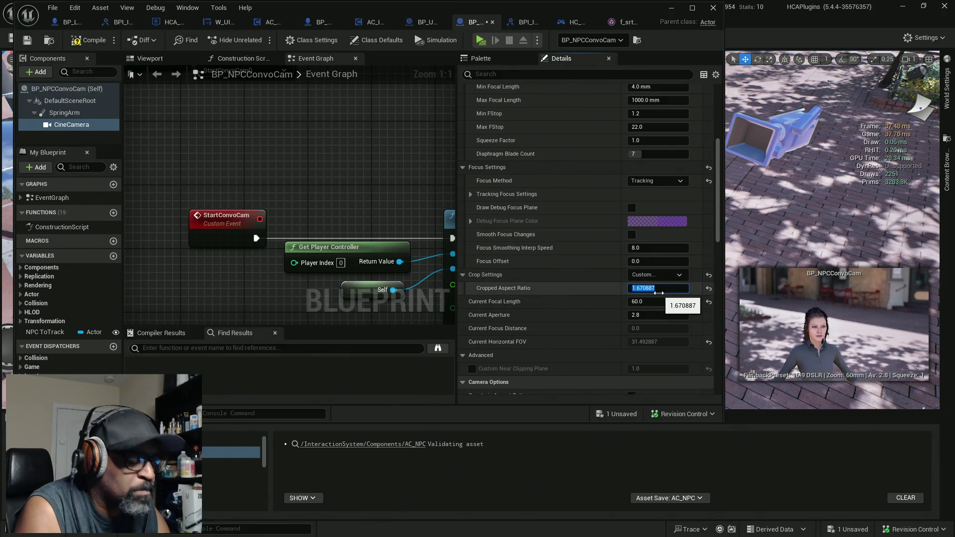
mouse_move(625, 291)
left_mouse_down()
mouse_move(672, 290)
mouse_move(655, 292)
left_mouse_up()
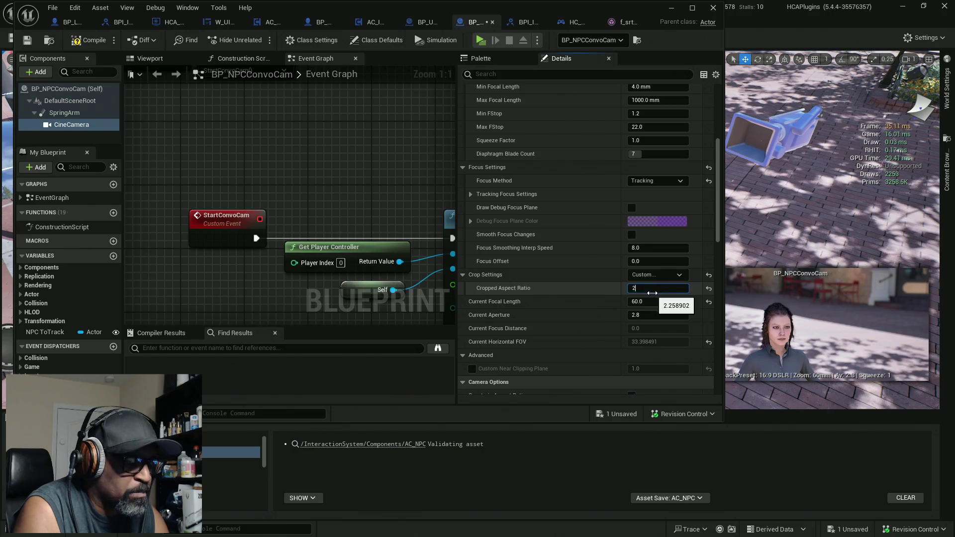
type(".35")
key("Return")
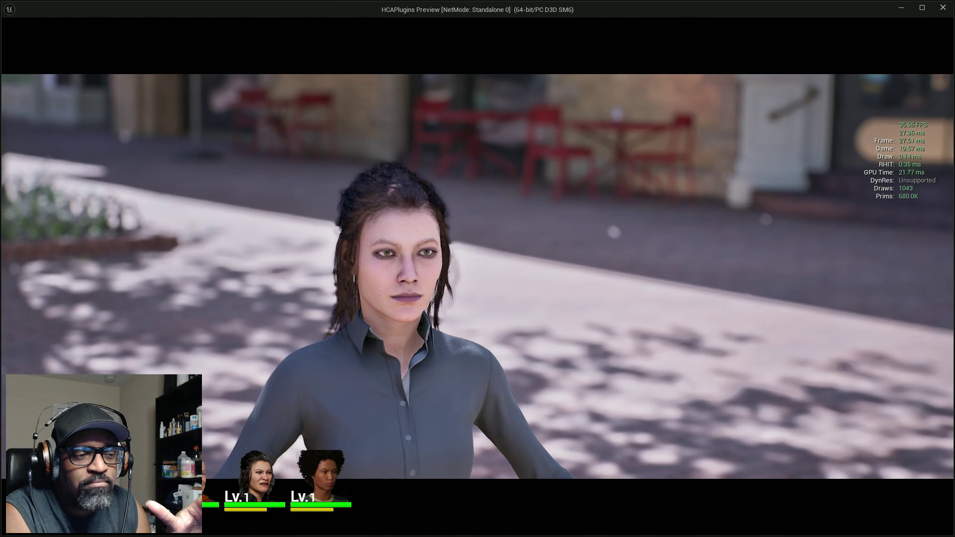
Close the standalone preview with Escape to get back to DemoEnvironment.
left_click(478, 269)
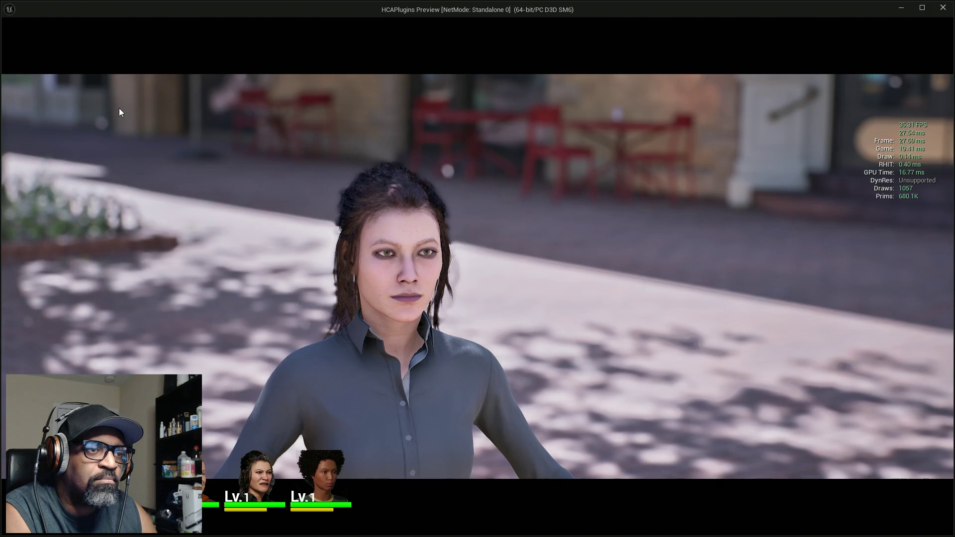
key("Escape")
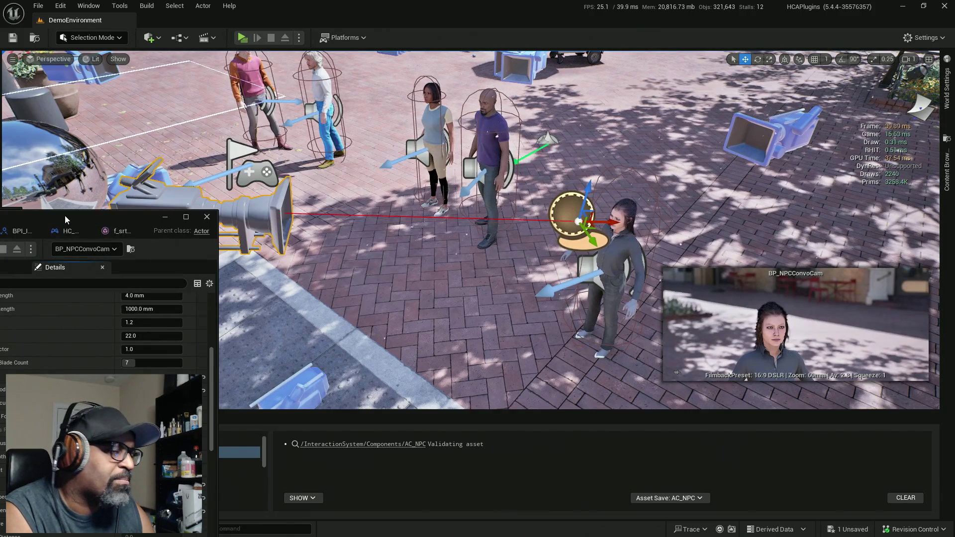
Bring the BP_NPCConvoCam editor back and change Cropped Aspect Ratio to 2.0.
mouse_move(65, 216)
left_mouse_down()
mouse_move(429, 47)
mouse_move(571, 49)
mouse_move(422, 58)
left_mouse_up()
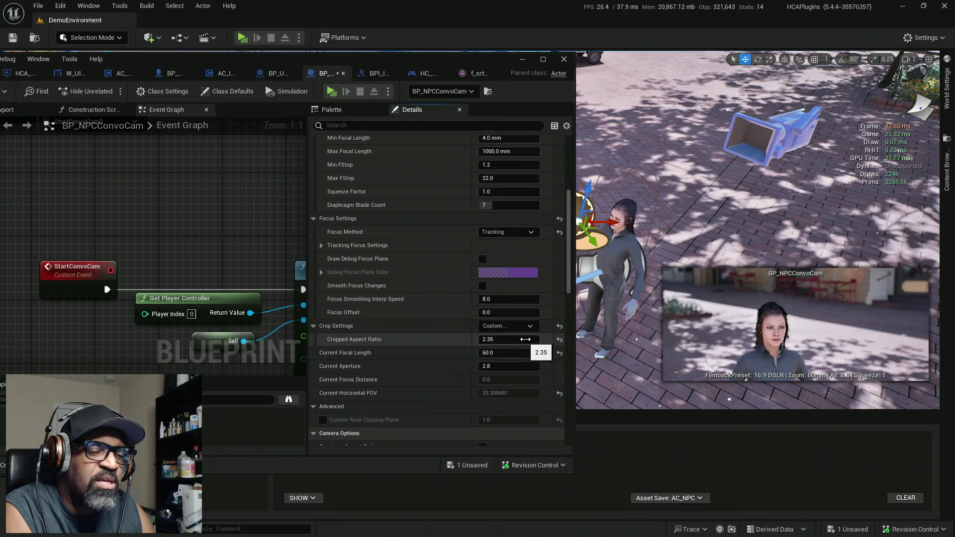
mouse_move(534, 339)
left_mouse_down()
mouse_move(485, 340)
mouse_move(476, 325)
left_mouse_up()
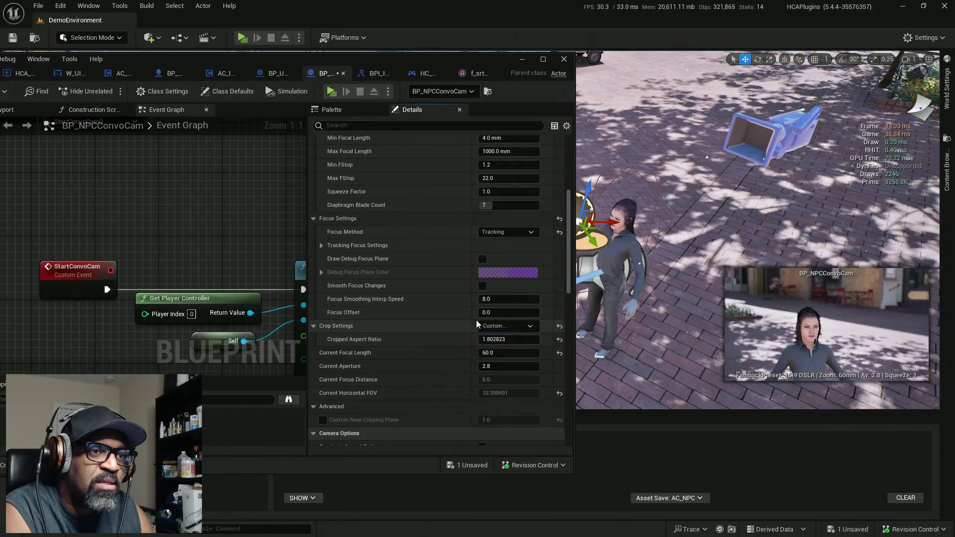
left_click(512, 341)
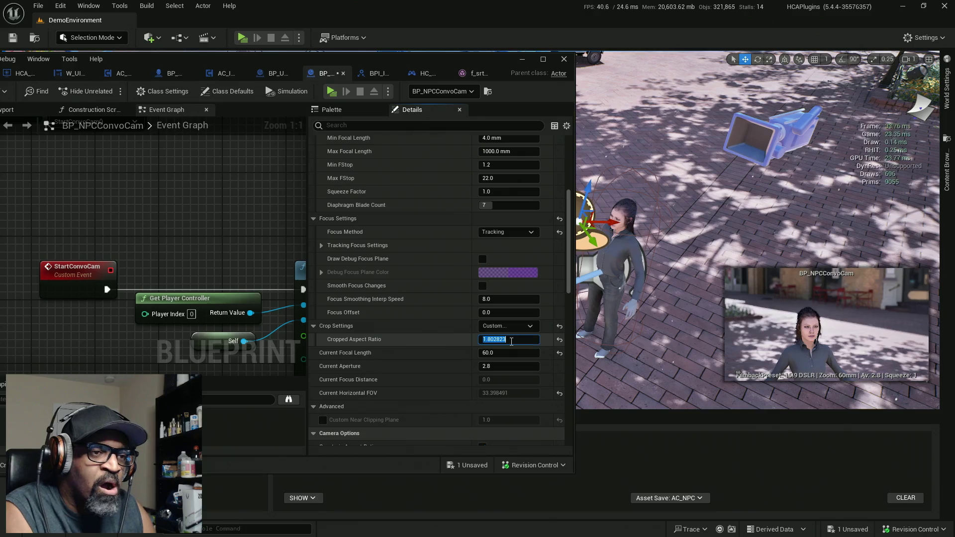
type("2")
key("Return")
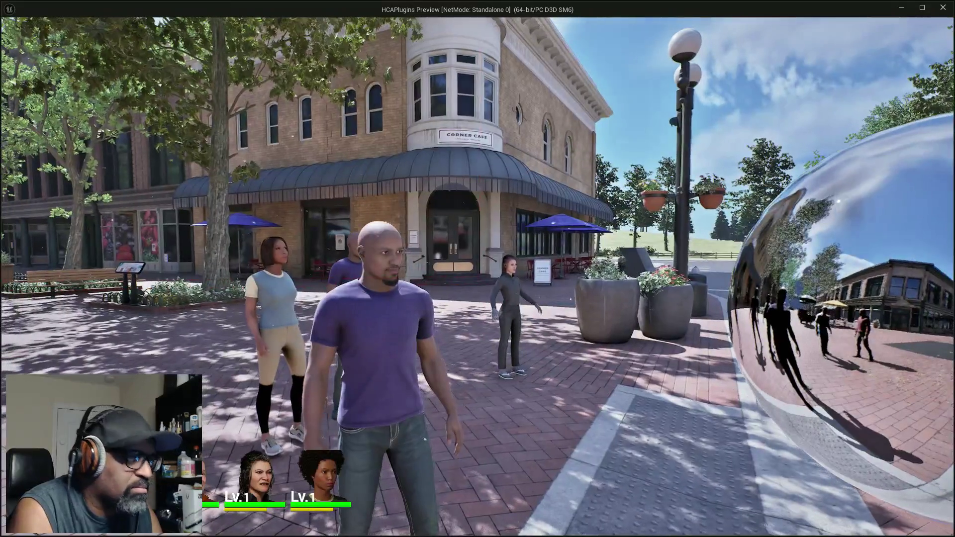
key("w")
key("w")
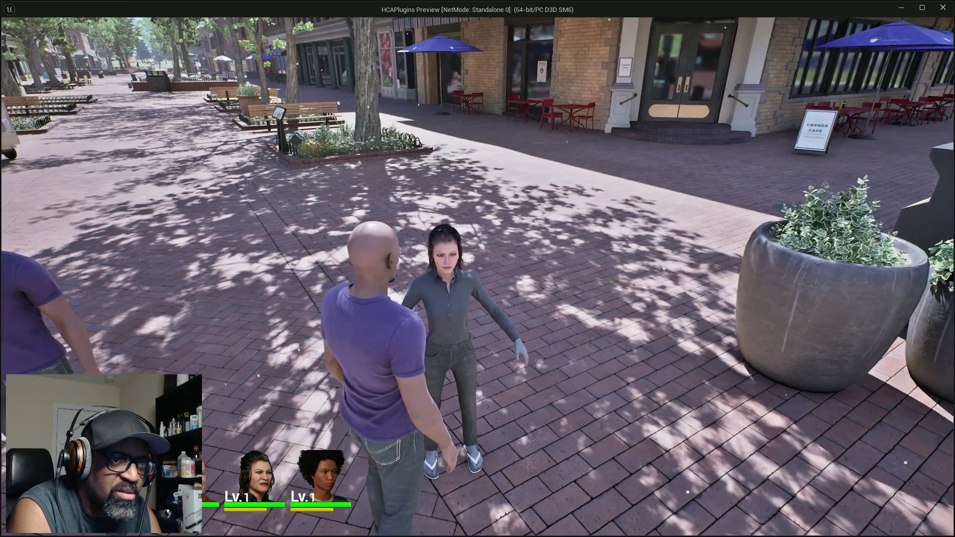
left_click(478, 268)
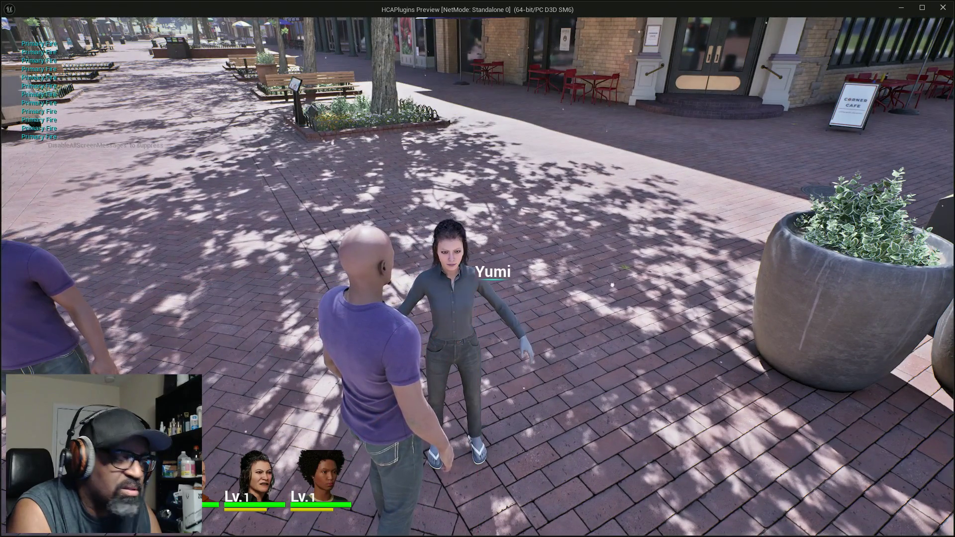
key("e")
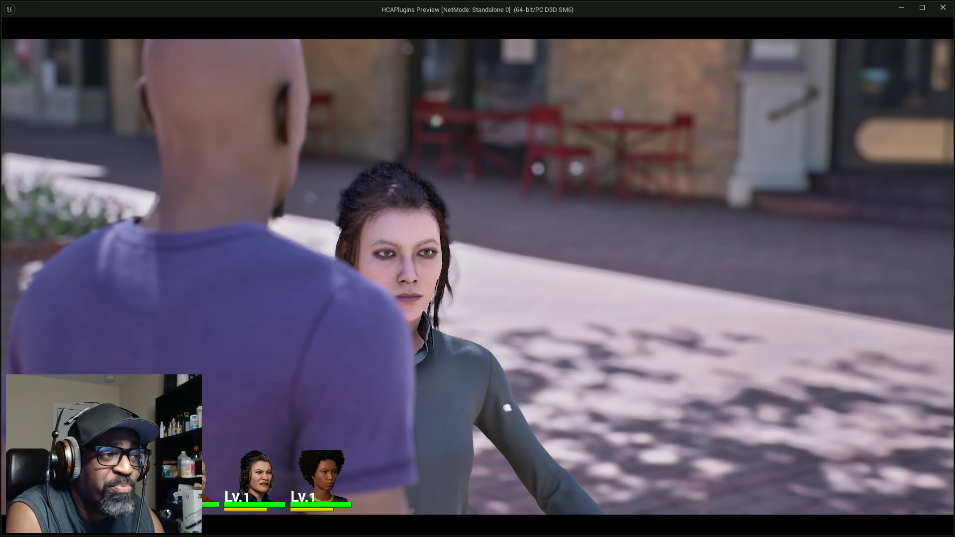
key("Escape")
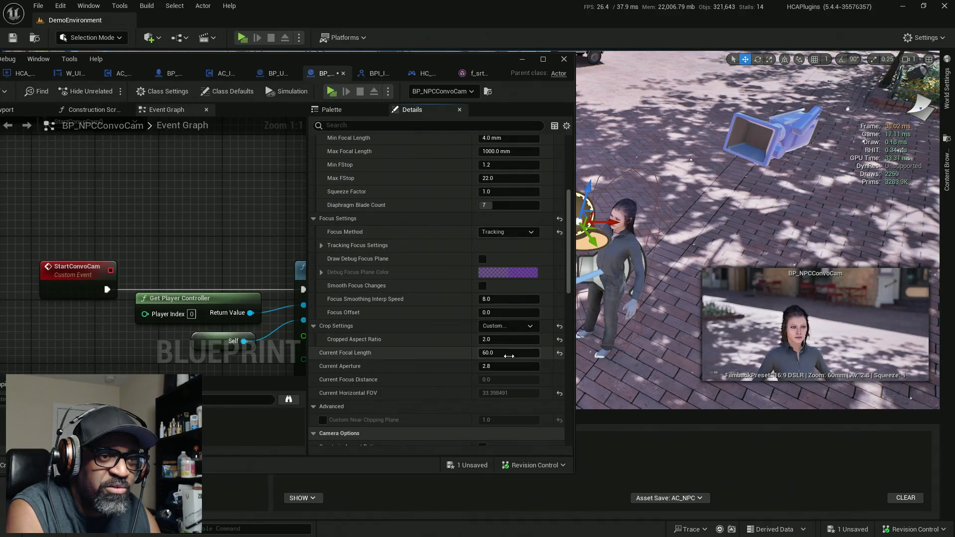
Commit a 2.15 cropped aspect ratio, save BP_NPCConvoCam, and launch a play-test.
scroll(512, 314, "up", 4)
scroll(472, 317, "down", 3)
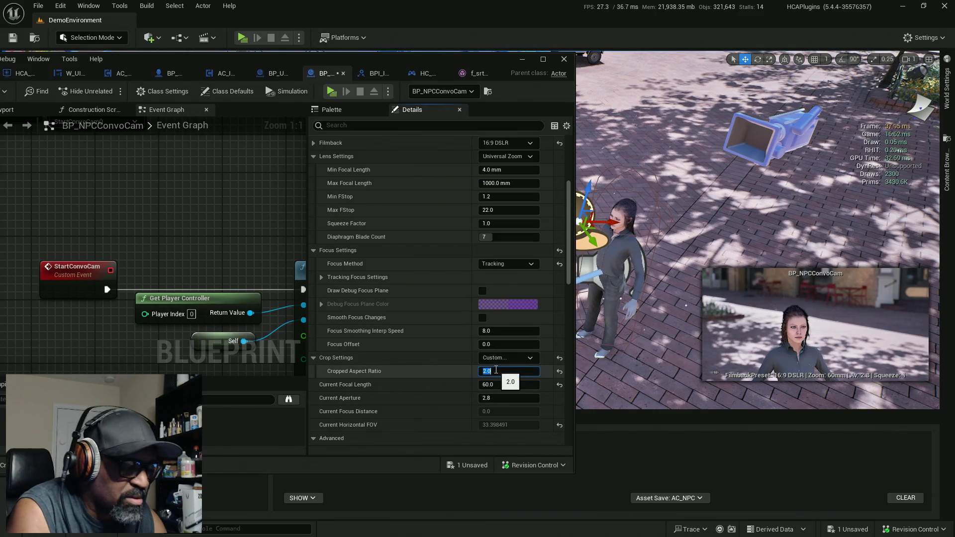
type("2.15")
key("Return")
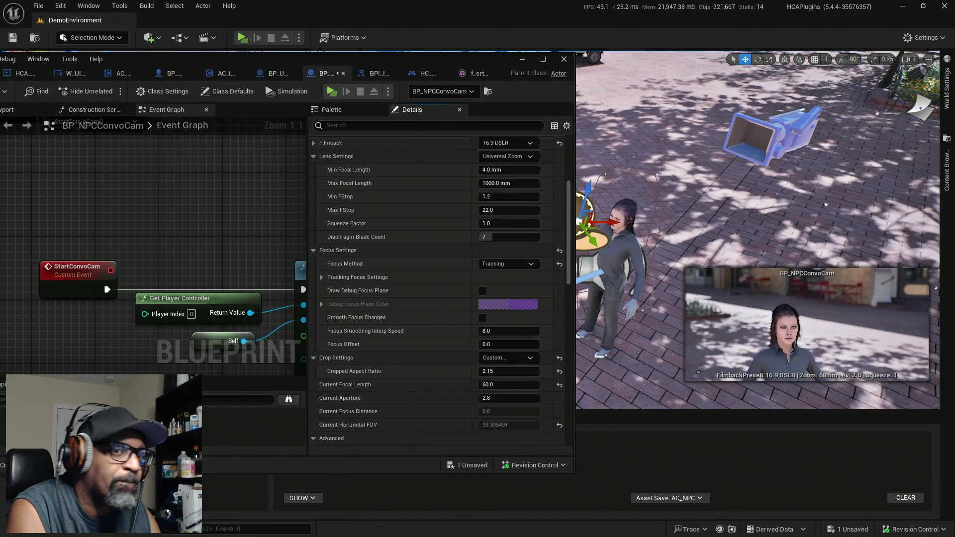
key("ctrl+s")
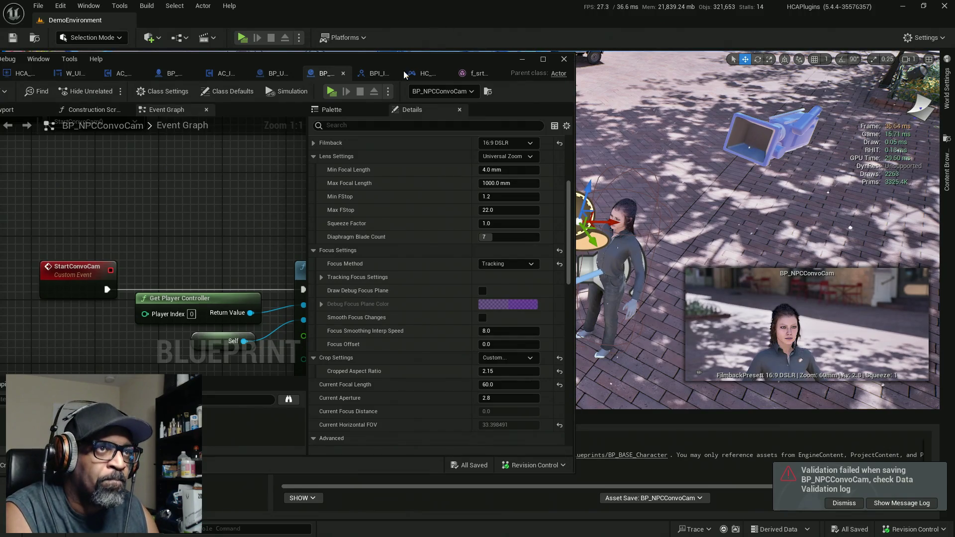
key("alt+p")
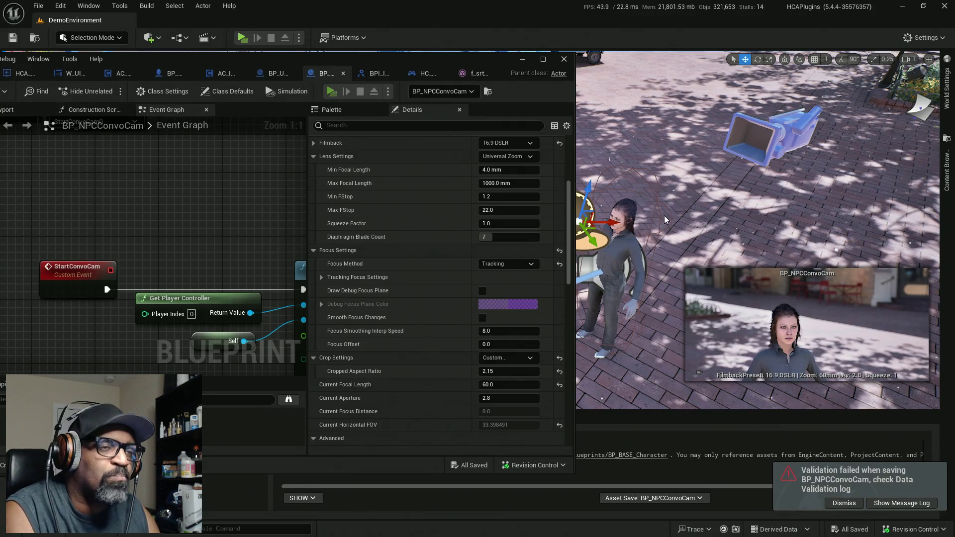
Walk up to Yumi, start her conversation to check the 2.15 letterbox, then exit.
key("w")
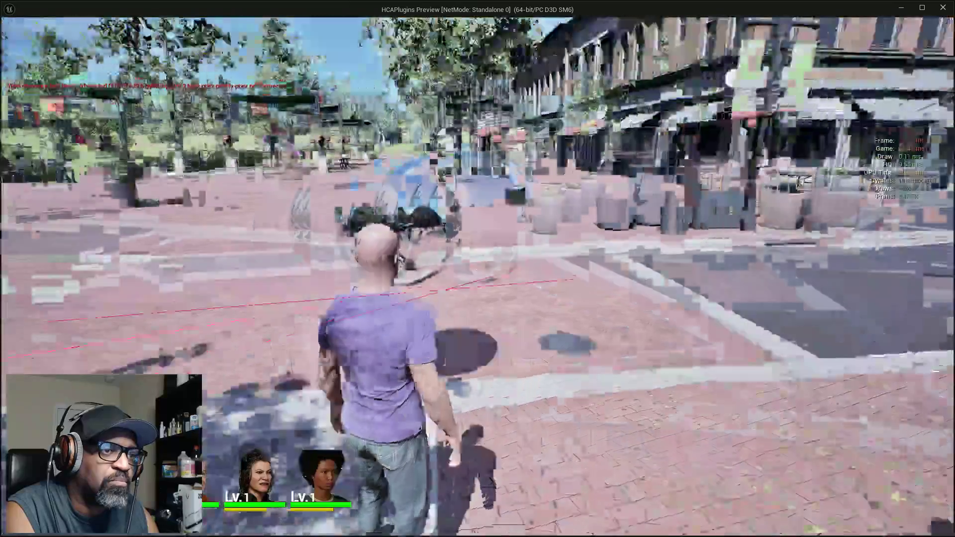
key("w")
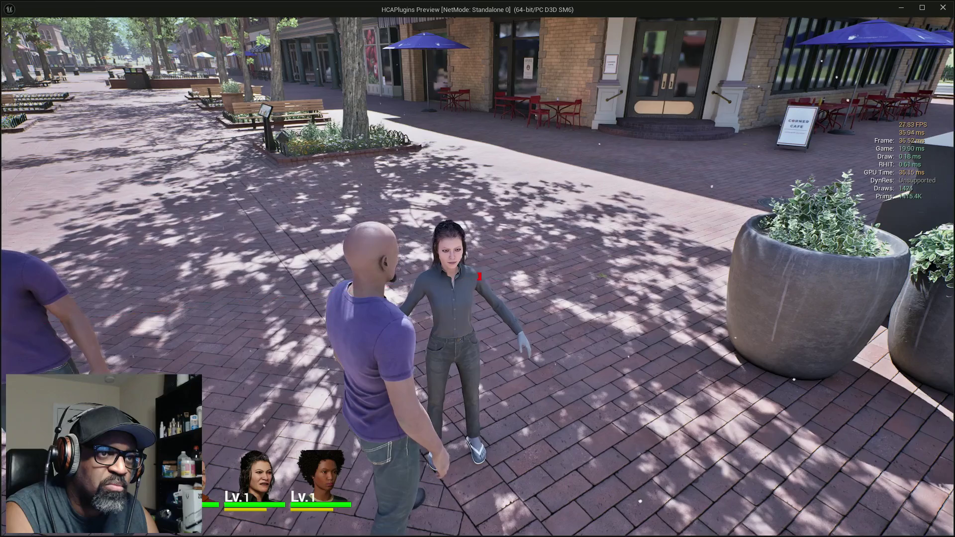
key("e")
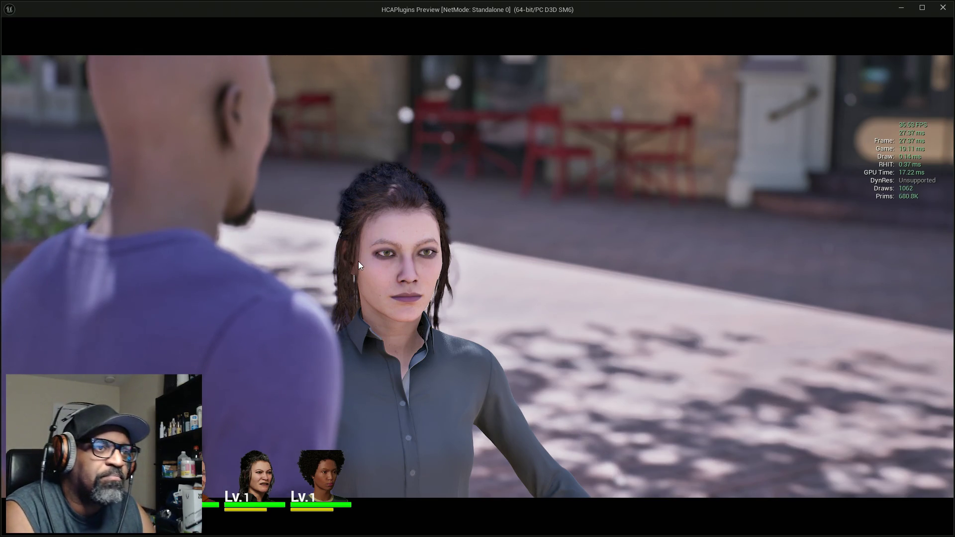
key("Escape")
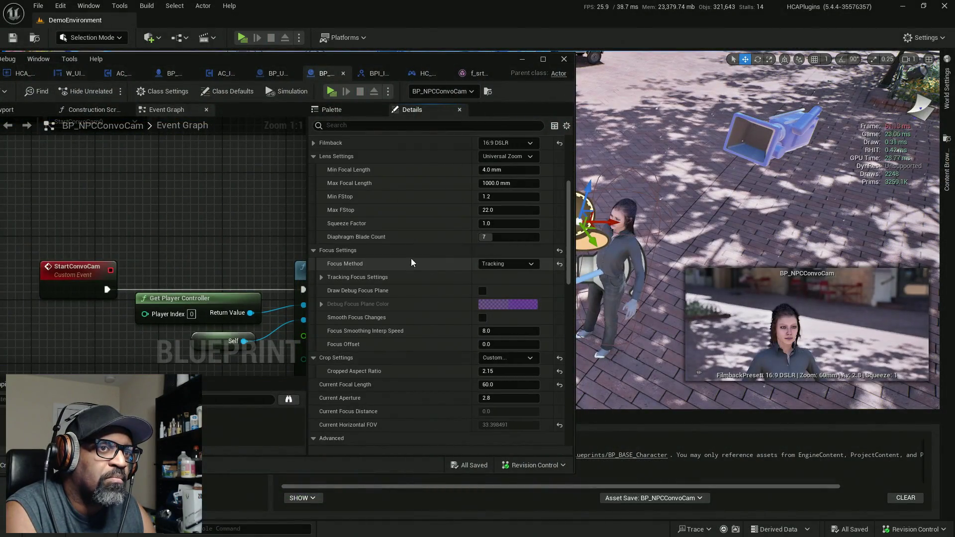
Move the conversation camera beside the woman in the light top and re-aim it.
left_click(522, 58)
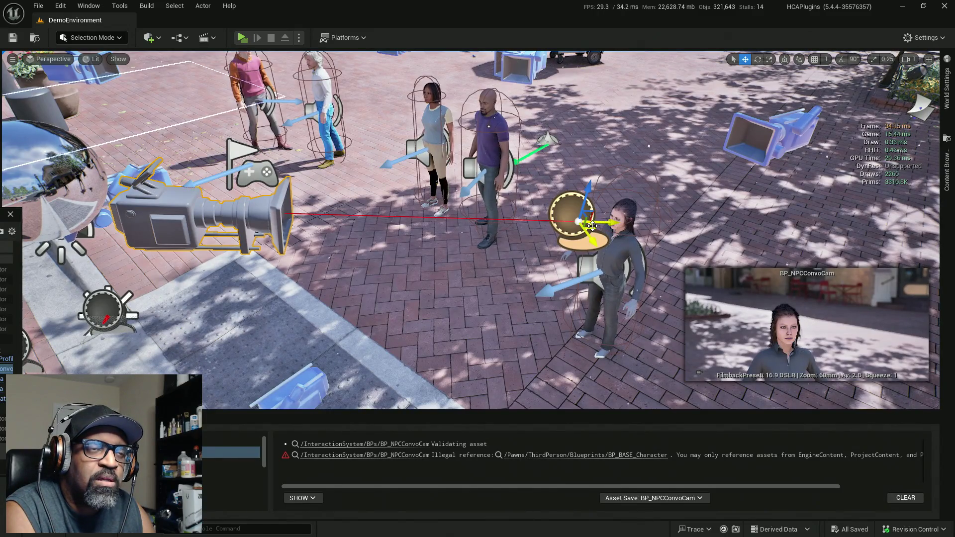
mouse_move(592, 226)
left_mouse_down()
mouse_move(452, 148)
mouse_move(454, 121)
mouse_move(503, 124)
mouse_move(475, 109)
mouse_move(485, 112)
left_mouse_up()
key("e")
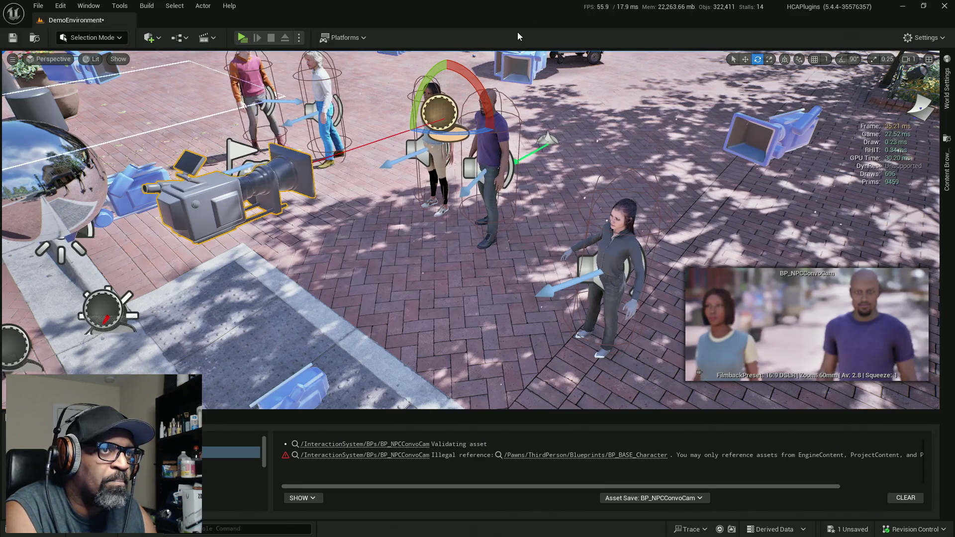
key("w")
Fine-tune the camera's position, height and yaw to frame her with the purple-shirted man.
left_click_drag(470, 124, 447, 117)
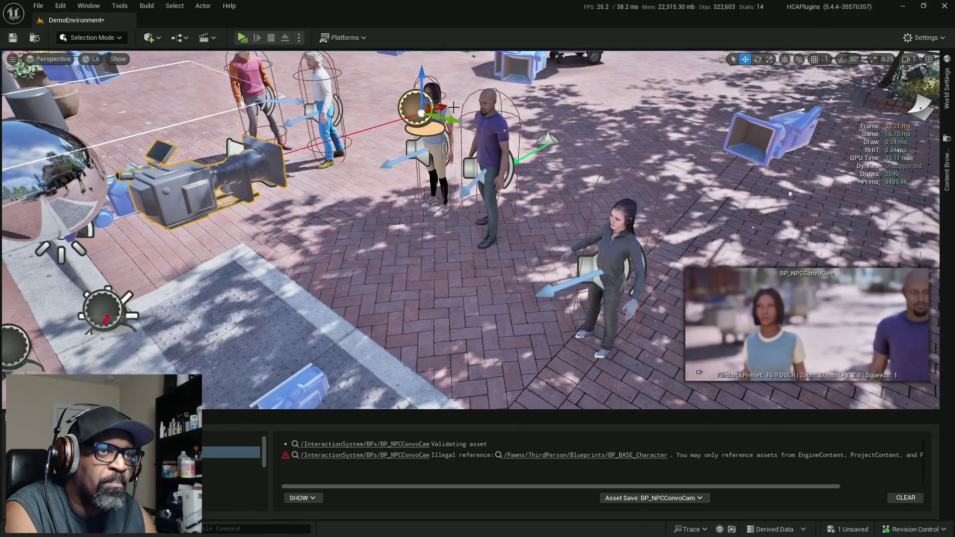
key("e")
mouse_move(451, 118)
left_mouse_down()
mouse_move(463, 106)
mouse_move(440, 128)
left_mouse_up()
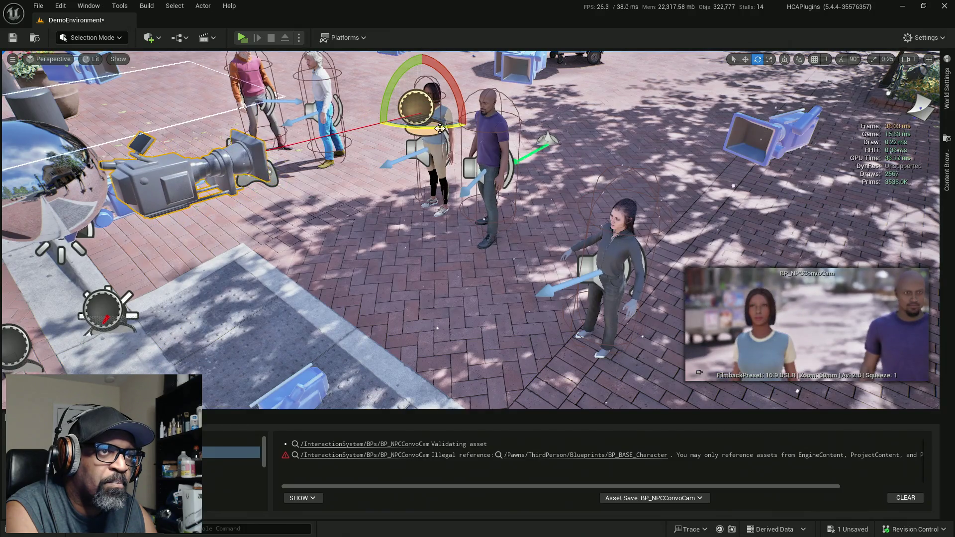
key("w")
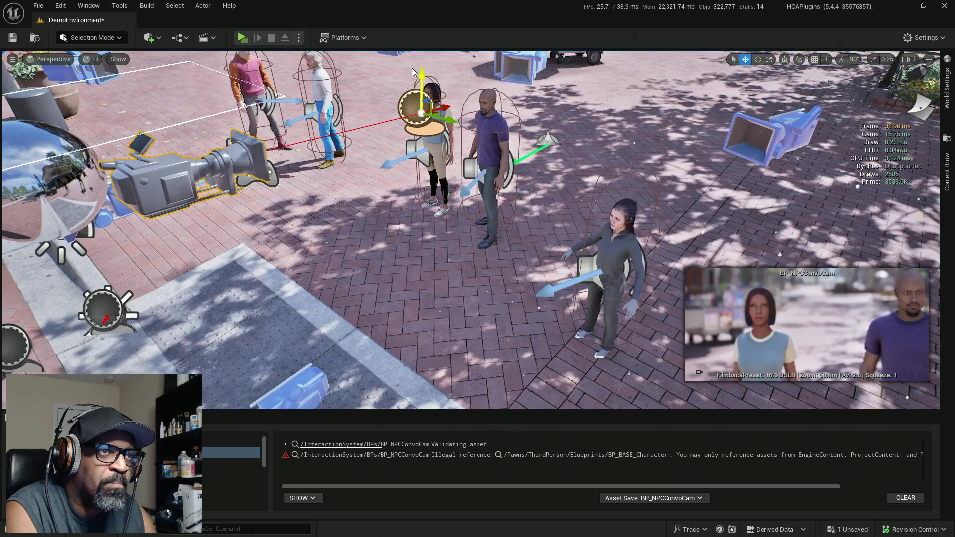
left_click_drag(412, 71, 413, 78)
mouse_move(448, 115)
left_mouse_down()
mouse_move(256, 99)
mouse_move(248, 89)
mouse_move(245, 106)
left_mouse_up()
left_click_drag(262, 73, 291, 92)
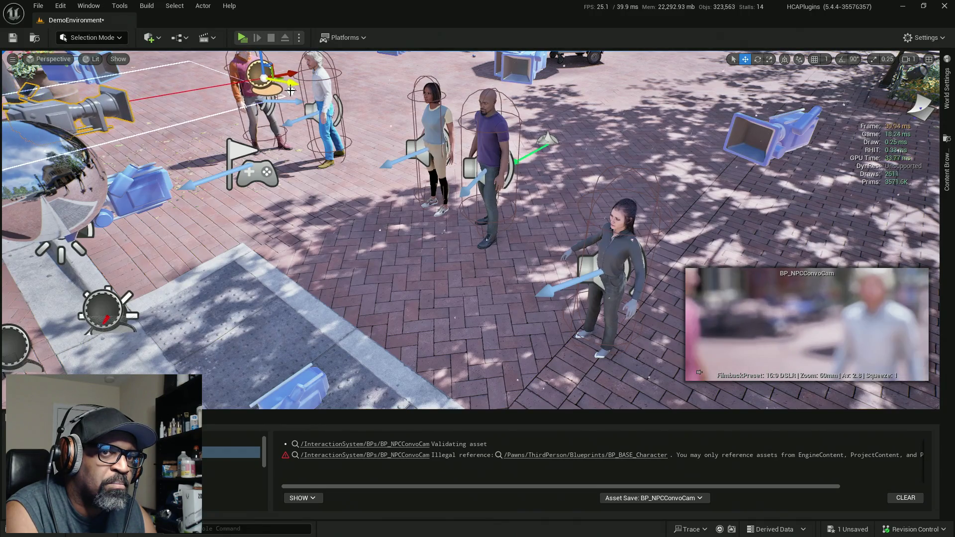
Turn and nudge the camera to frame the red-hoodie and white-haired men, then save DemoEnvironment.
scroll(347, 90, "down", 2)
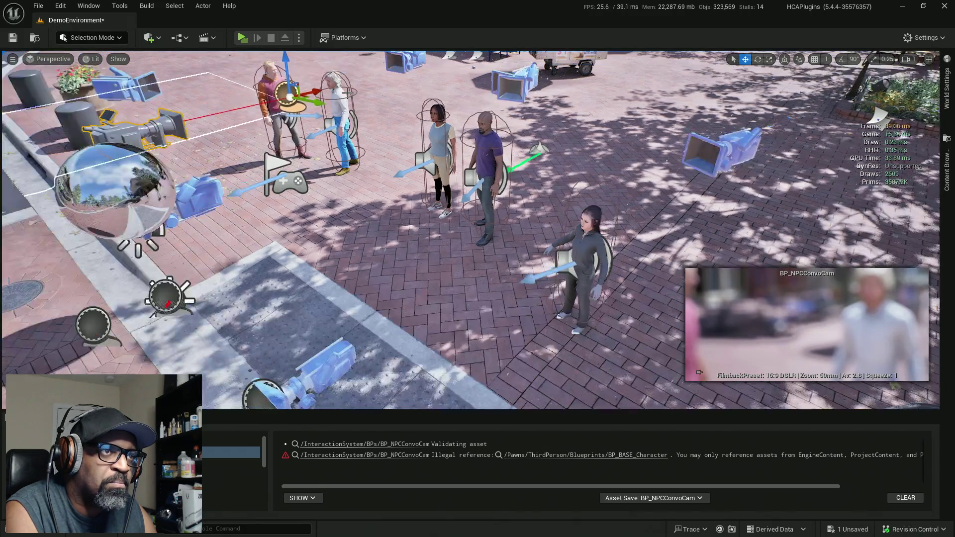
key("e")
mouse_move(310, 109)
left_mouse_down()
mouse_move(326, 89)
mouse_move(305, 120)
left_mouse_up()
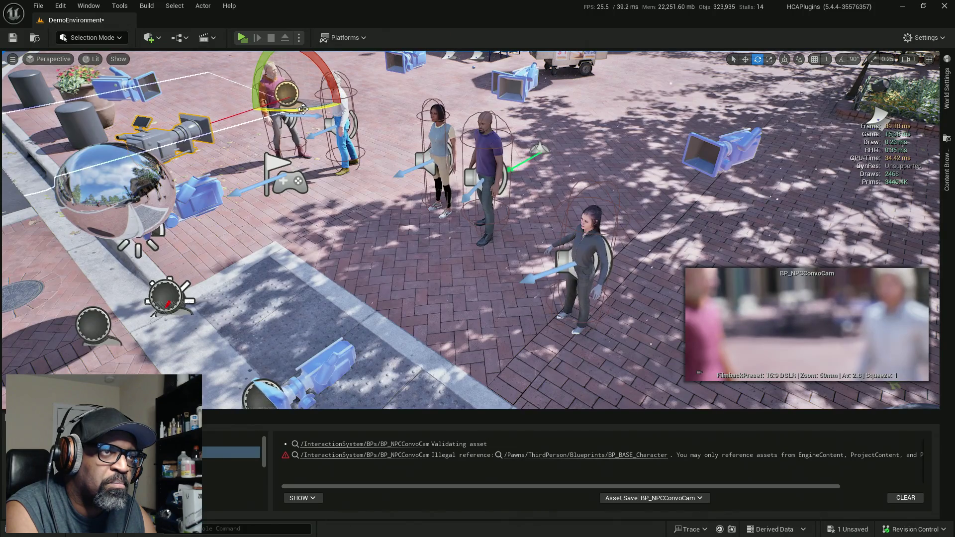
key("w")
left_click_drag(301, 98, 300, 98)
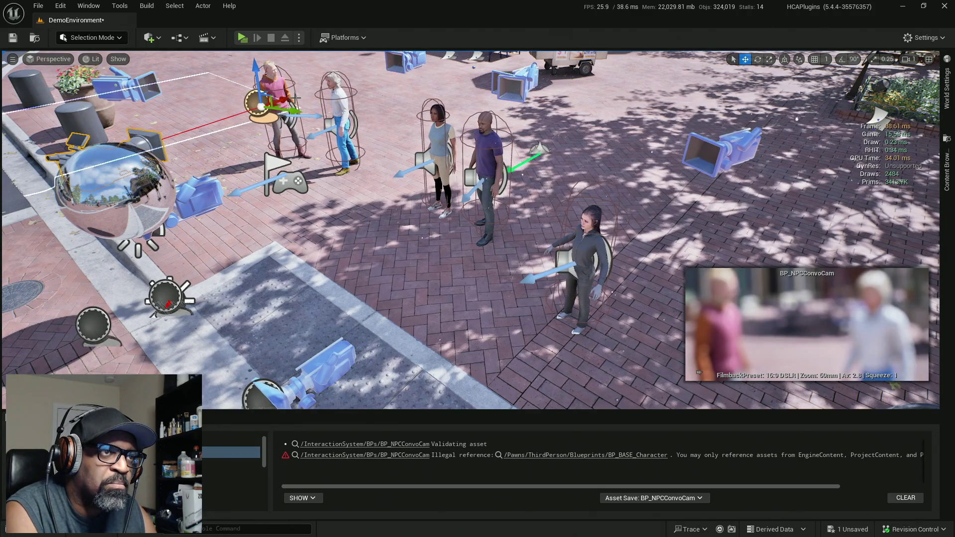
mouse_move(286, 97)
left_mouse_down()
mouse_move(272, 102)
mouse_move(241, 74)
left_mouse_up()
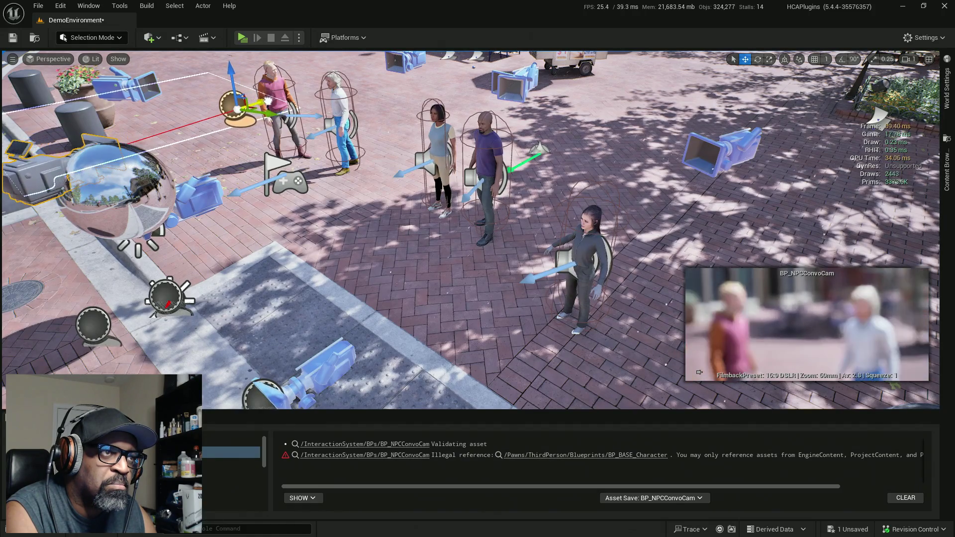
key("ctrl+s")
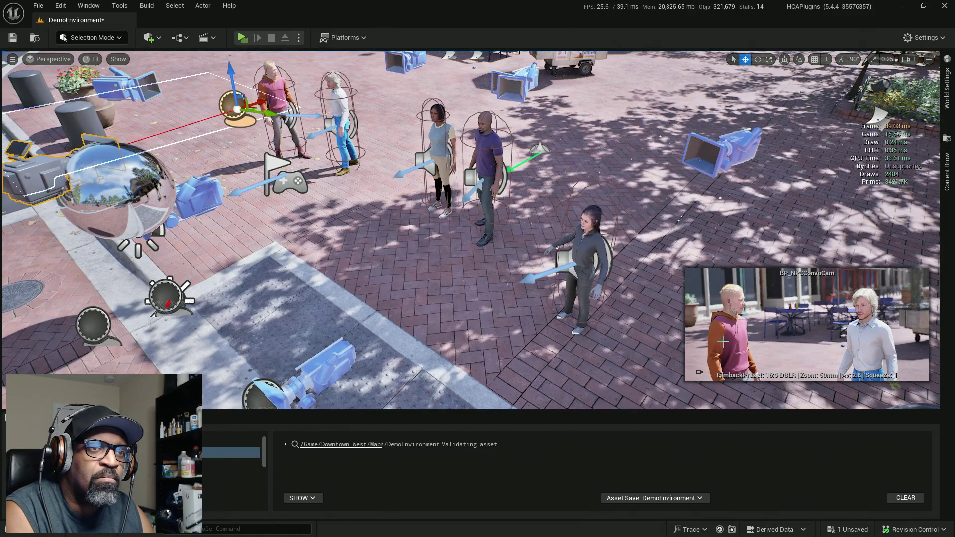
Check Yumi's, Fen's and Styopa's cameras, then float BP_Styopa's Details and Outliner into view.
left_click(583, 252)
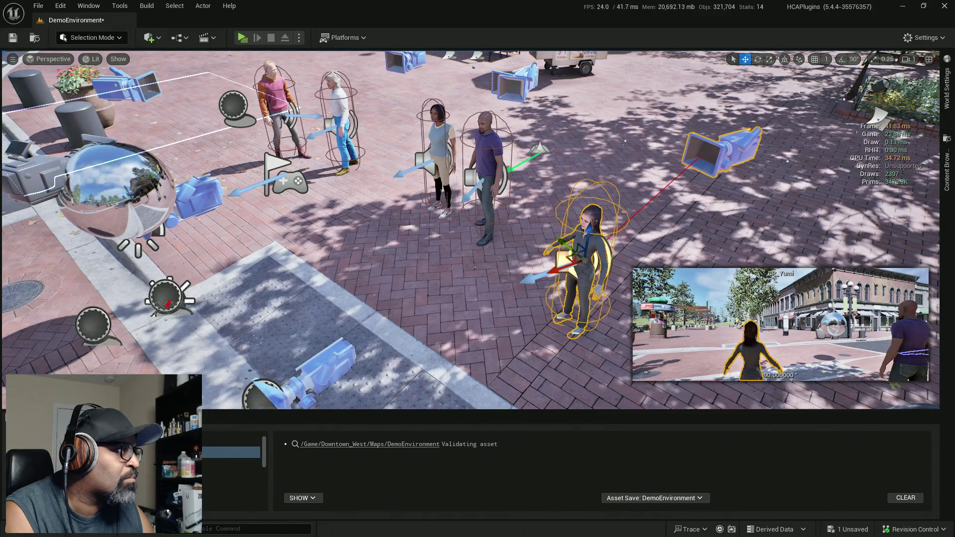
left_click(591, 219)
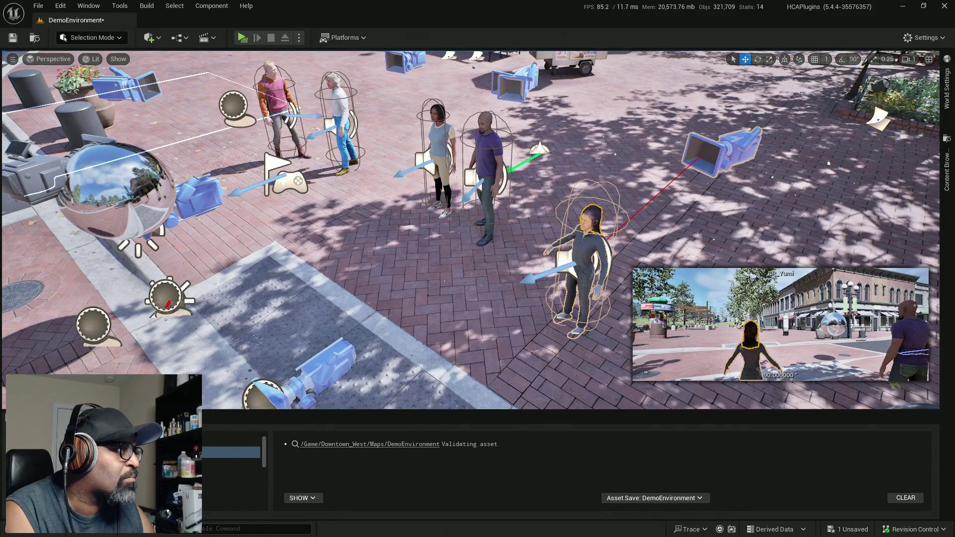
left_click(343, 100)
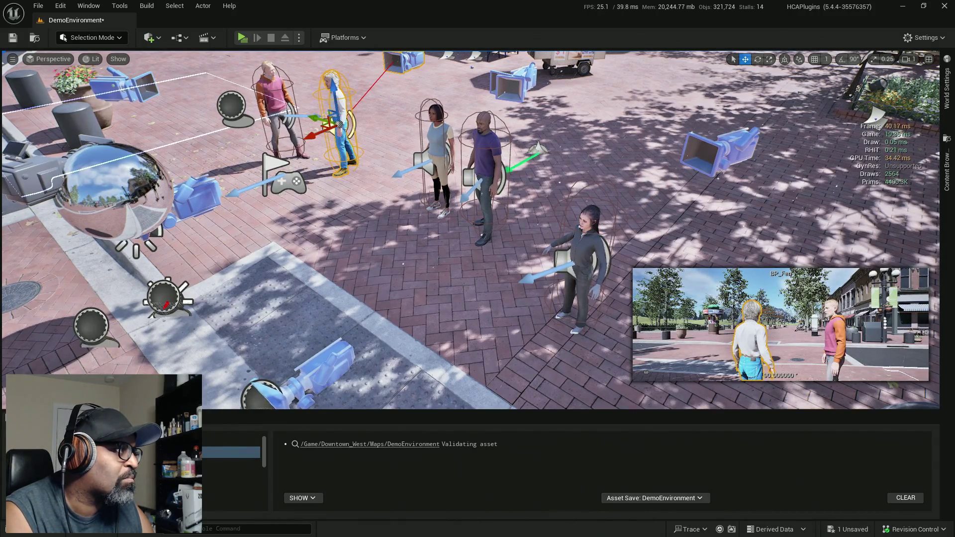
left_click(343, 100)
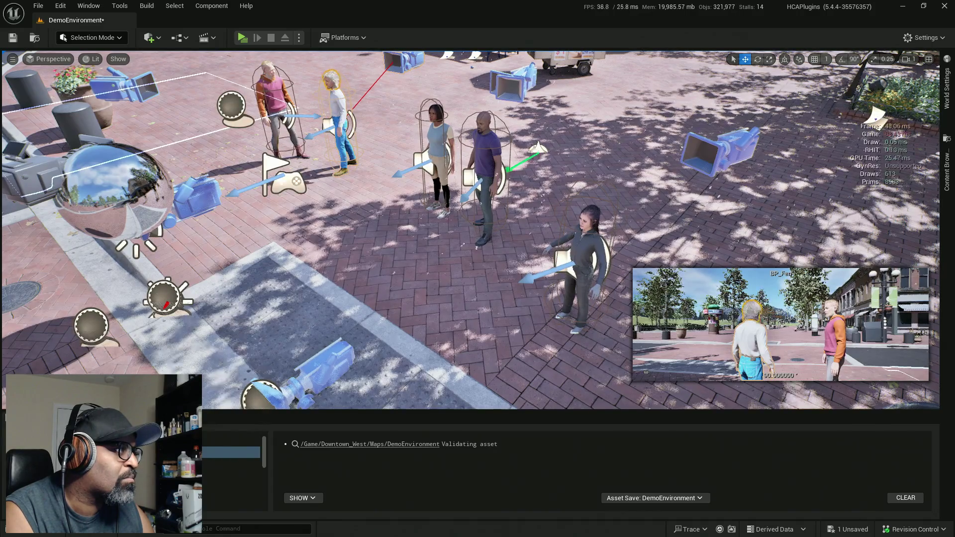
left_click(275, 86)
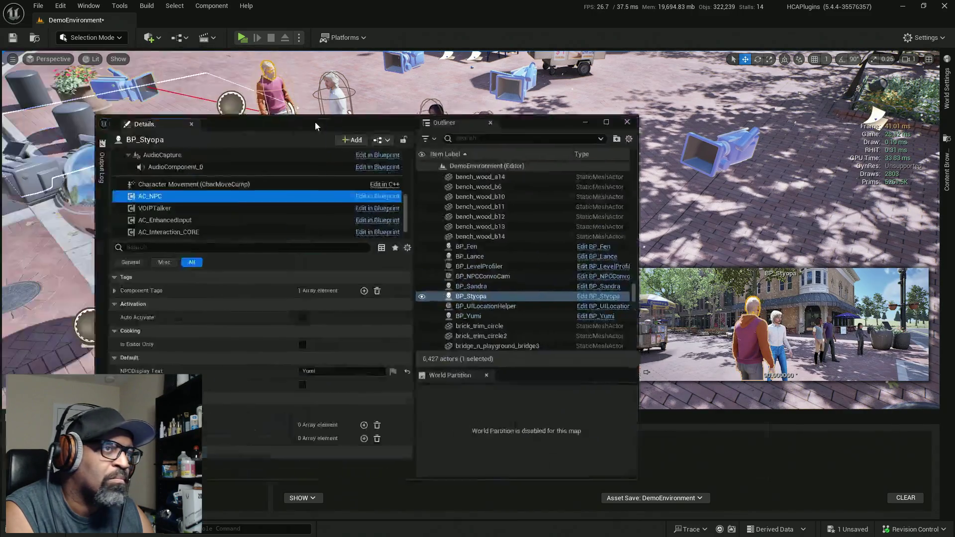
left_click_drag(315, 121, 623, 4)
key("ctrl+s")
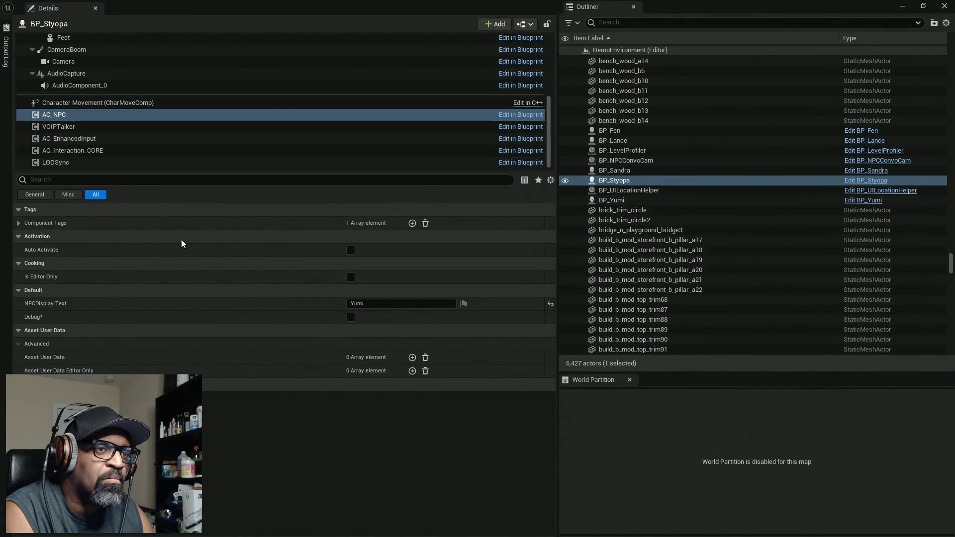
Change BP_Styopa's NPC Display Text to Styopa and save the level.
left_click(368, 303)
type("Styopa")
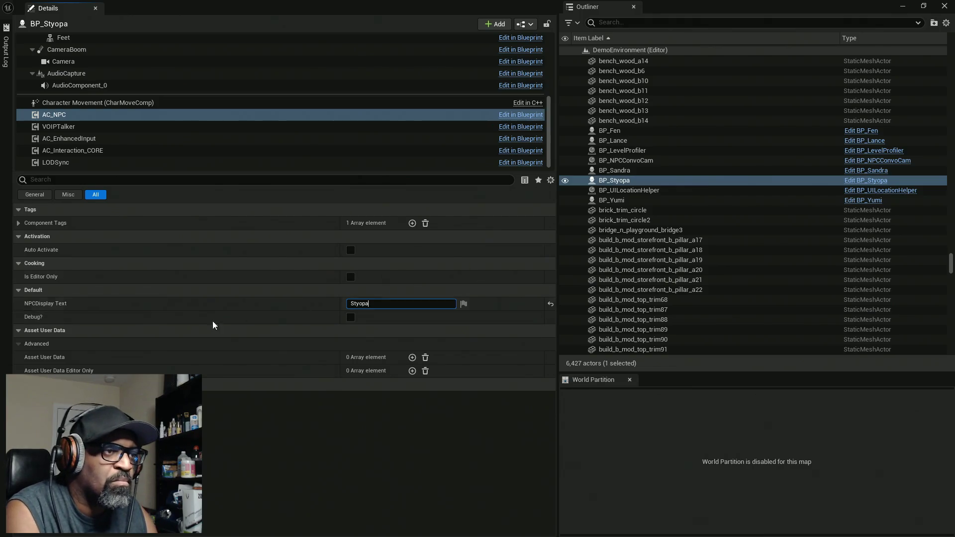
left_click(215, 324)
key("ctrl+s")
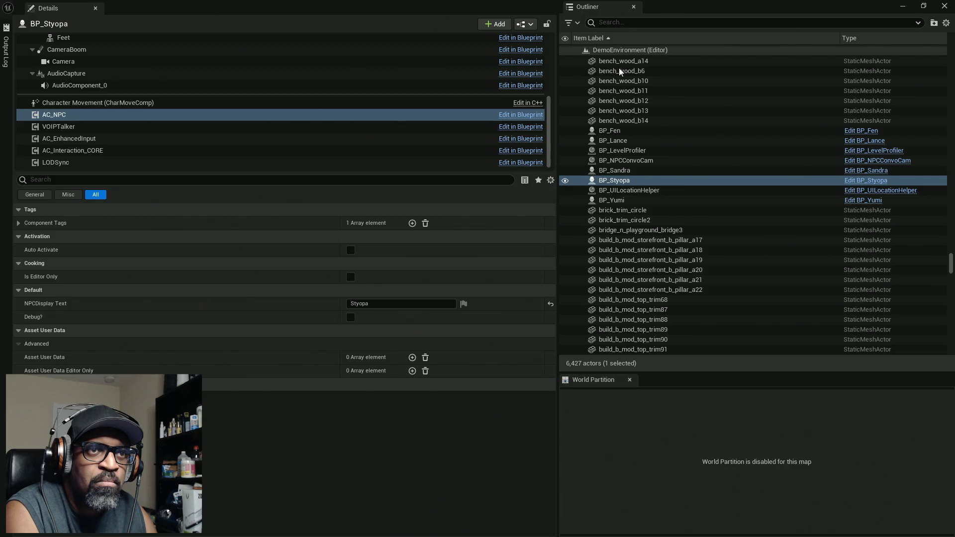
Replace BP_Fen's AC_NPC display text Yumi with Fen and save the level.
left_click(617, 130)
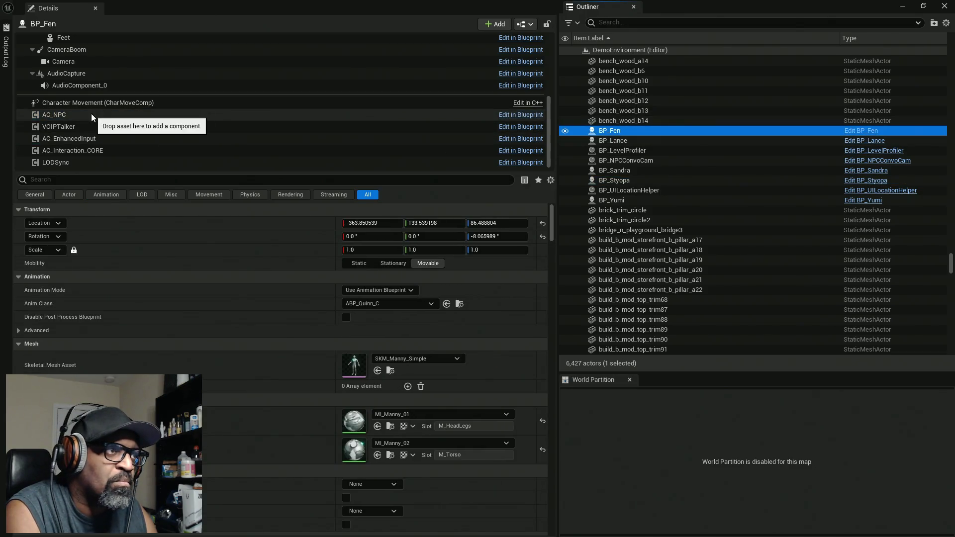
left_click(92, 118)
left_click(354, 303)
left_click_drag(366, 305, 300, 303)
type("Fen")
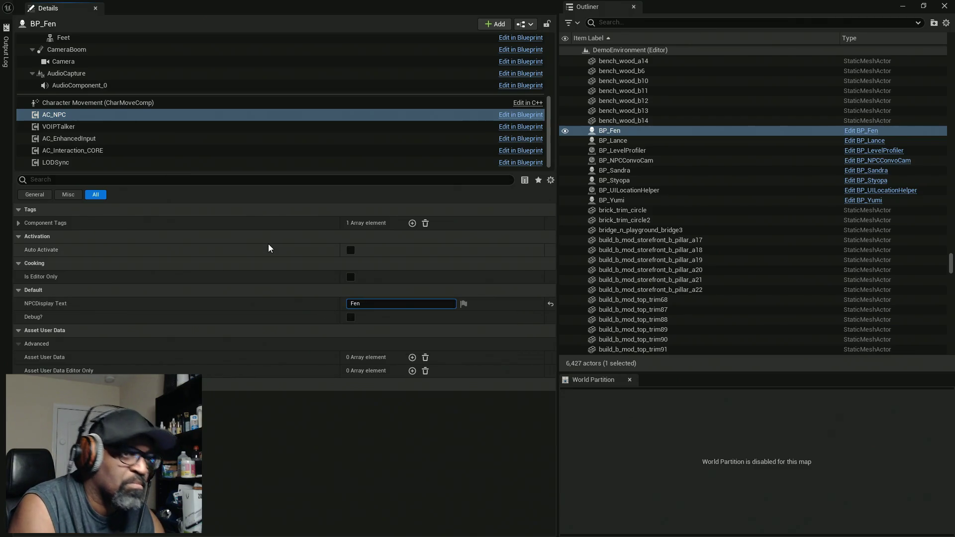
key("ctrl+s")
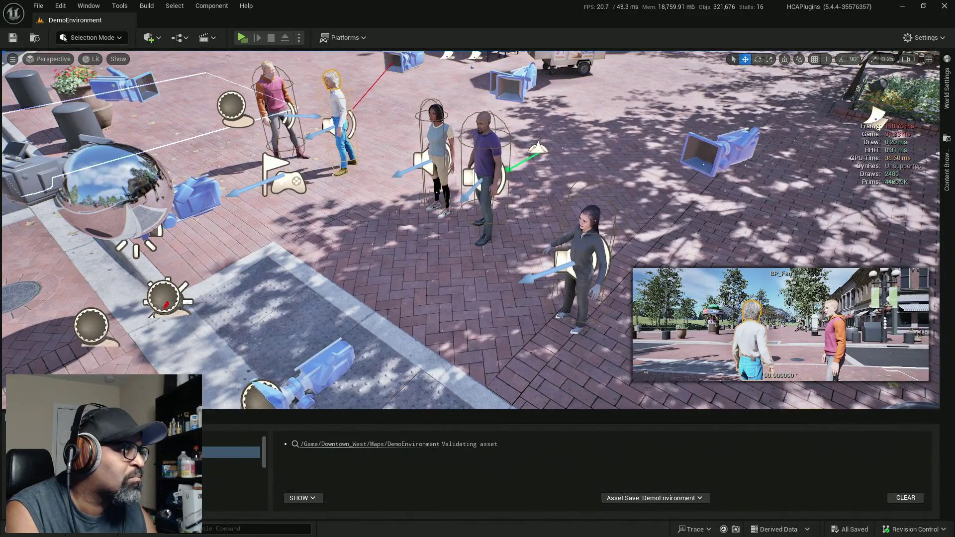
Play-test the level, approach the NPC group, and talk to Fen to trigger the letterboxed close-up.
left_click(242, 37)
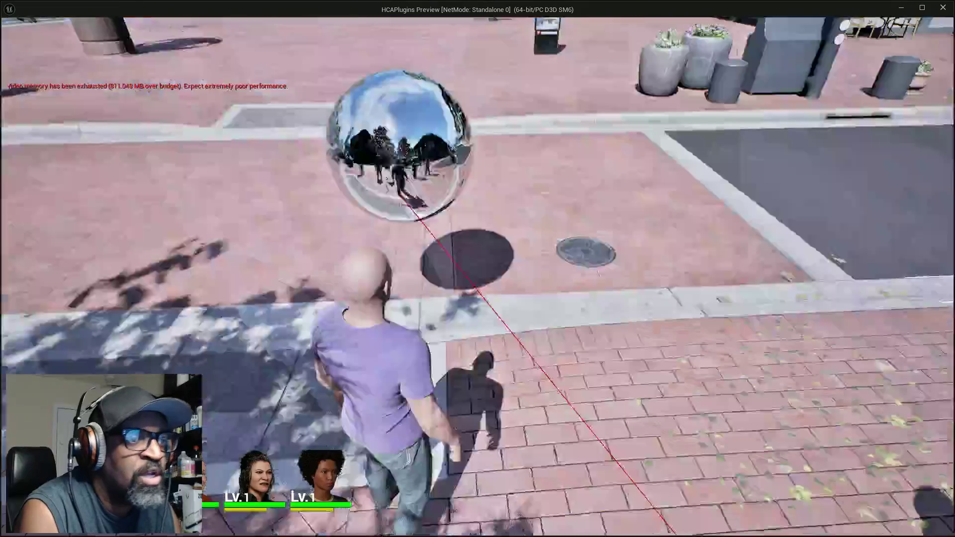
key("w")
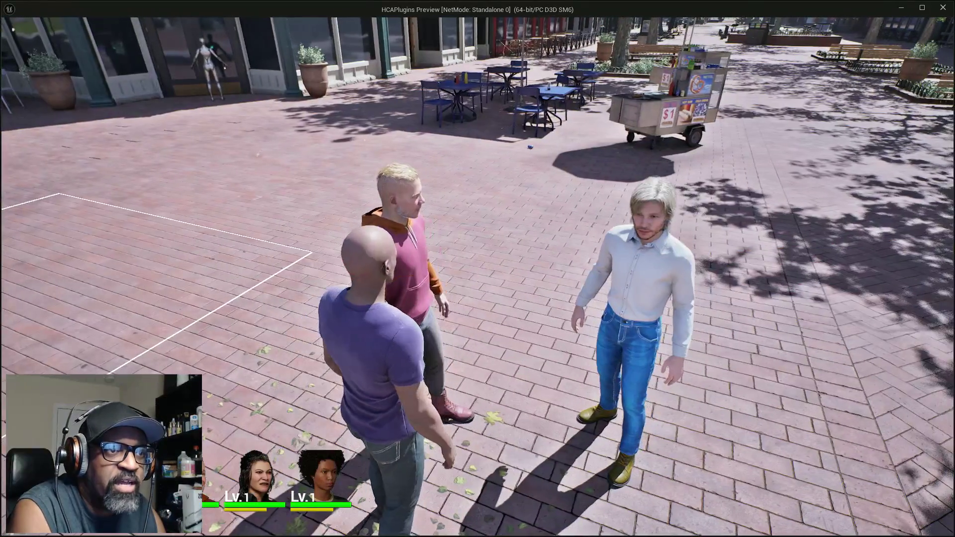
key("e")
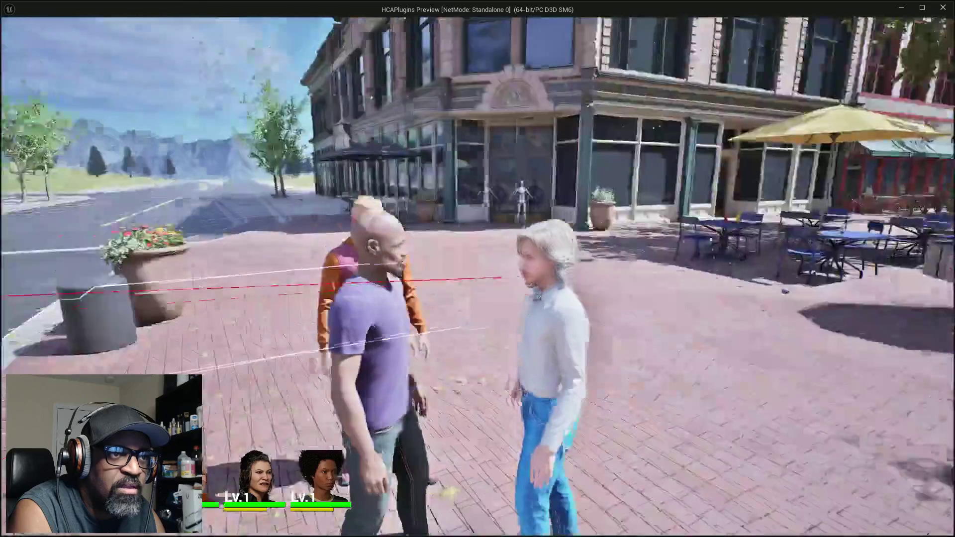
key("Tab")
key("Tab")
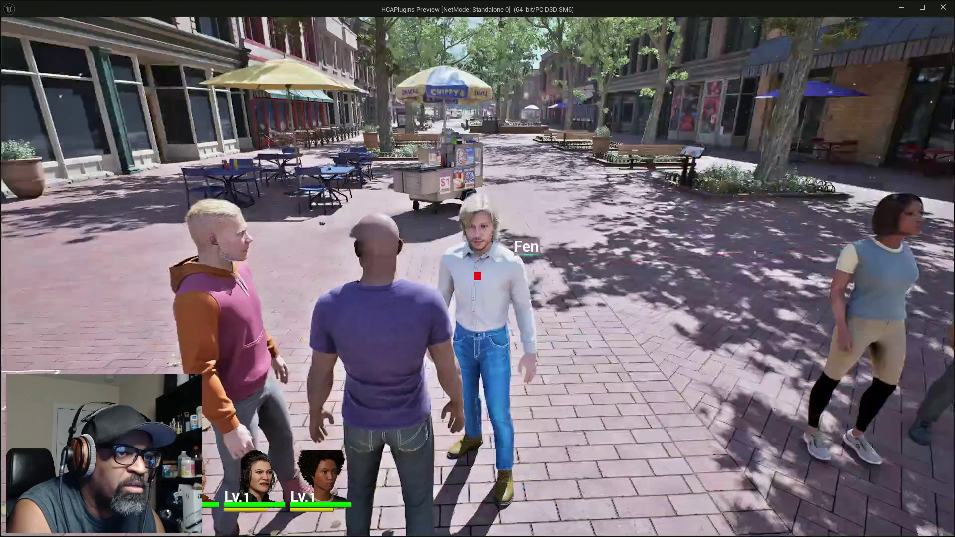
key("e")
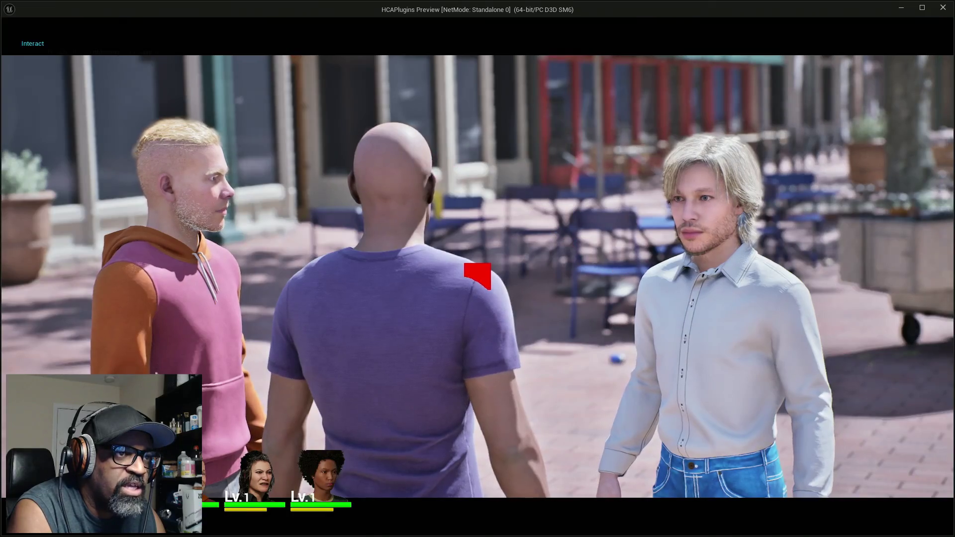
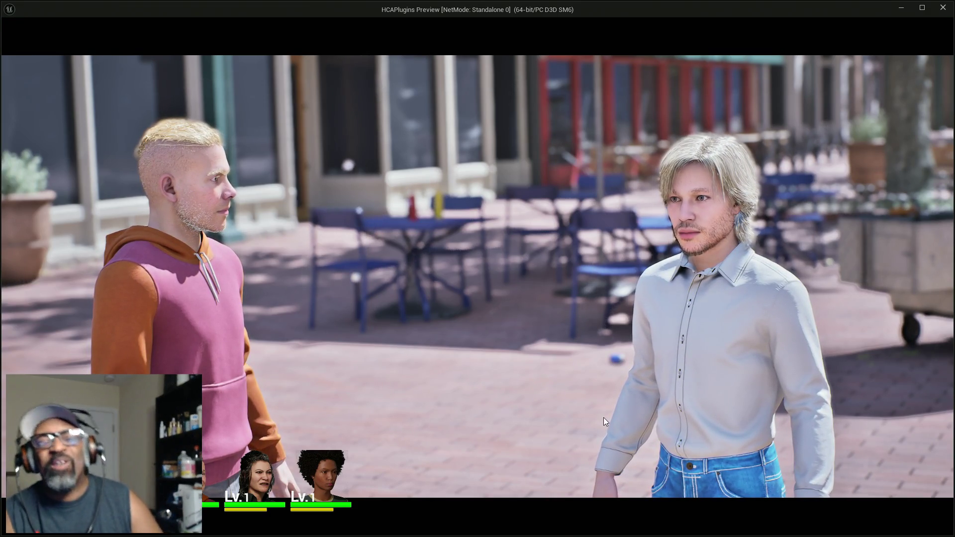
Stop the standalone game preview and return to the Downtown West level editor.
key("Escape")
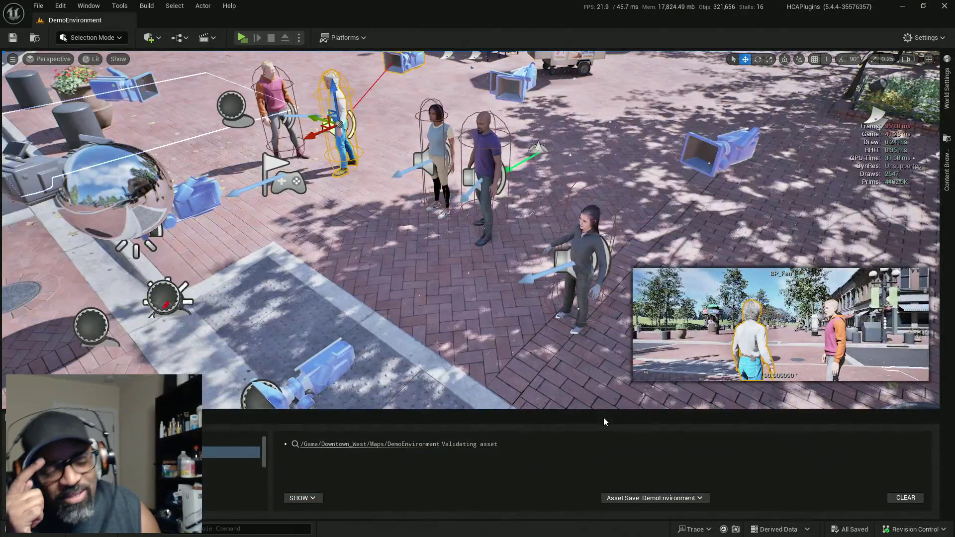